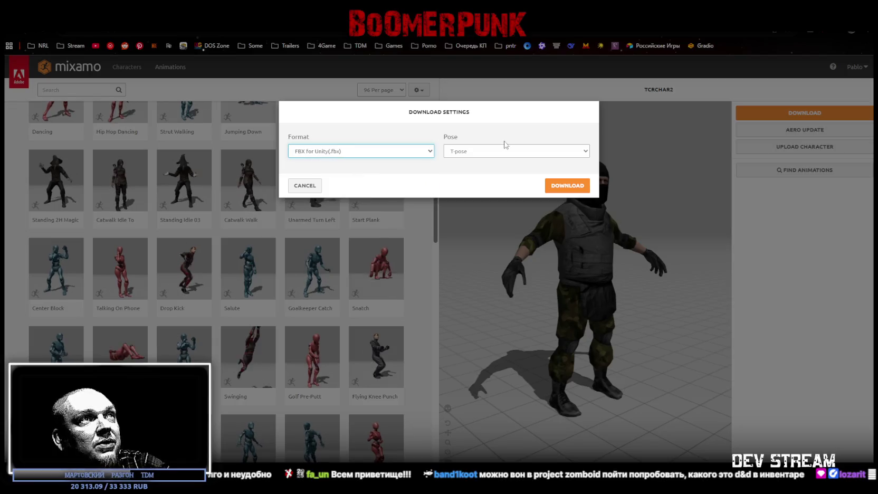
- Download TCRCHAR2 as FBX for Unity in T-pose, then open the upload window
click(486, 163)
click(570, 186)
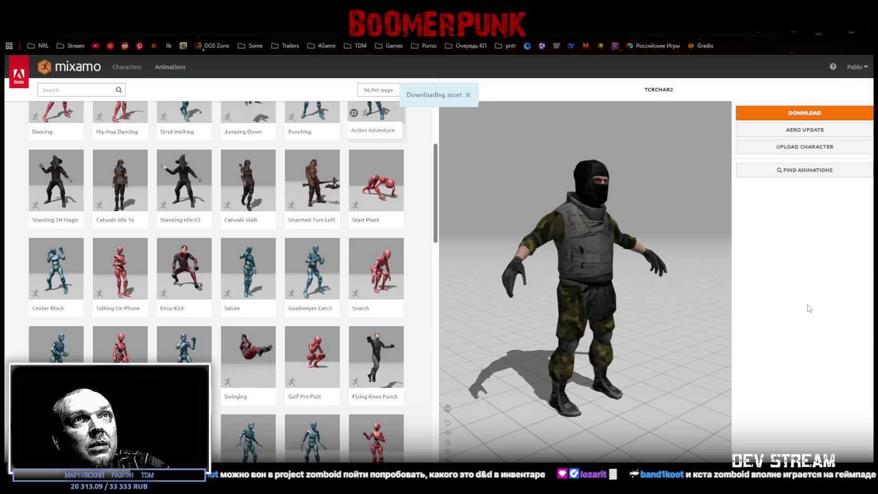
click(779, 148)
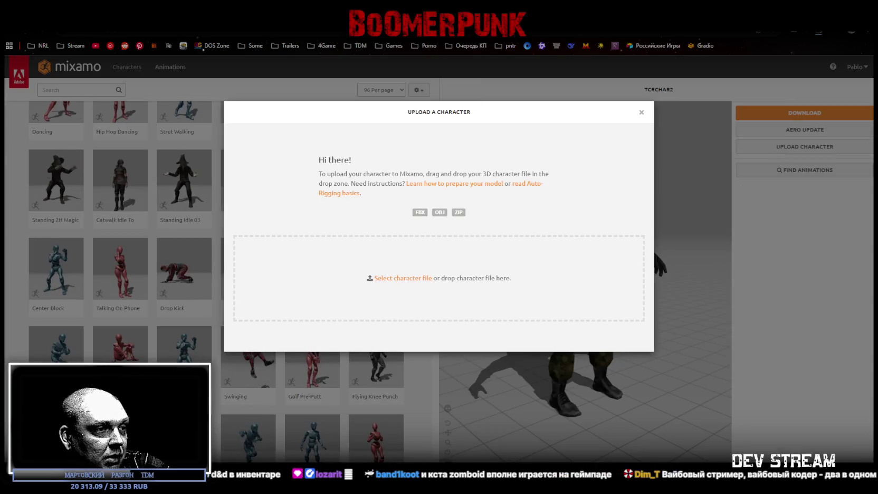
- Upload the character file, place chin, wrist, elbow, knee and groin markers, and start auto-rigging
drag(875, 296, 413, 297)
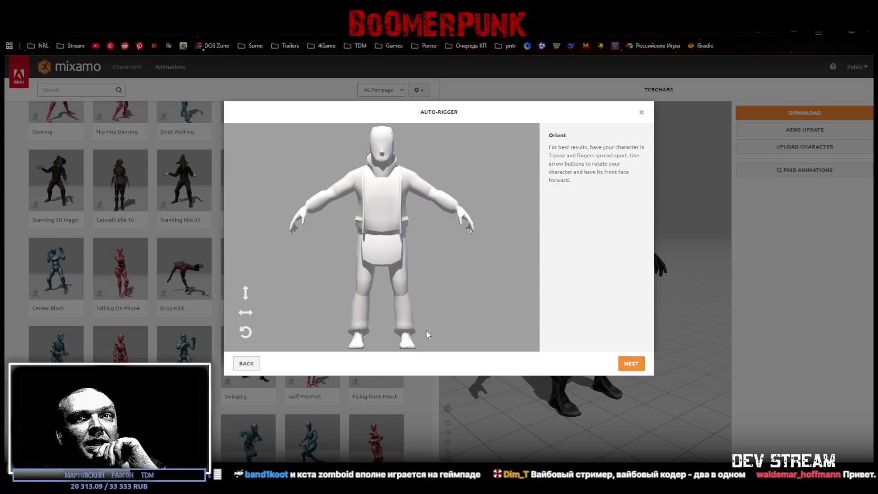
click(630, 363)
drag(274, 237, 381, 153)
mouse_move(296, 261)
mouse_down()
mouse_move(311, 199)
mouse_move(305, 211)
mouse_up()
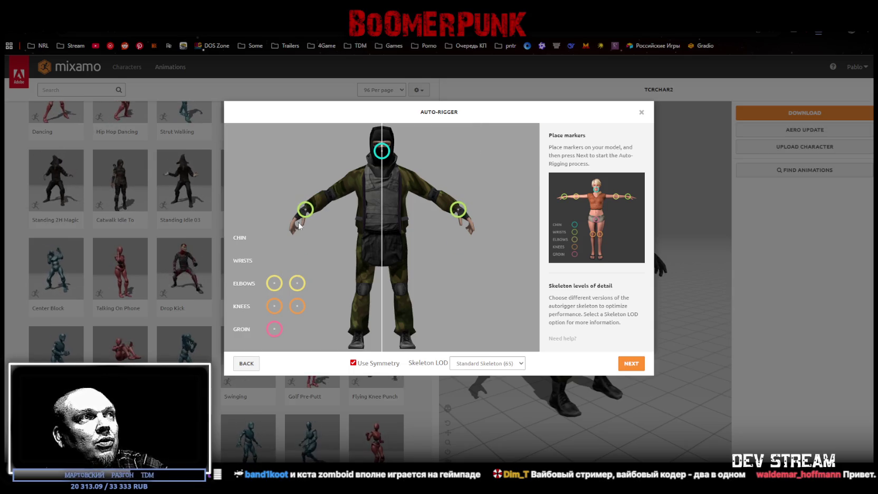
mouse_move(297, 290)
mouse_down()
mouse_move(344, 207)
mouse_move(331, 200)
mouse_up()
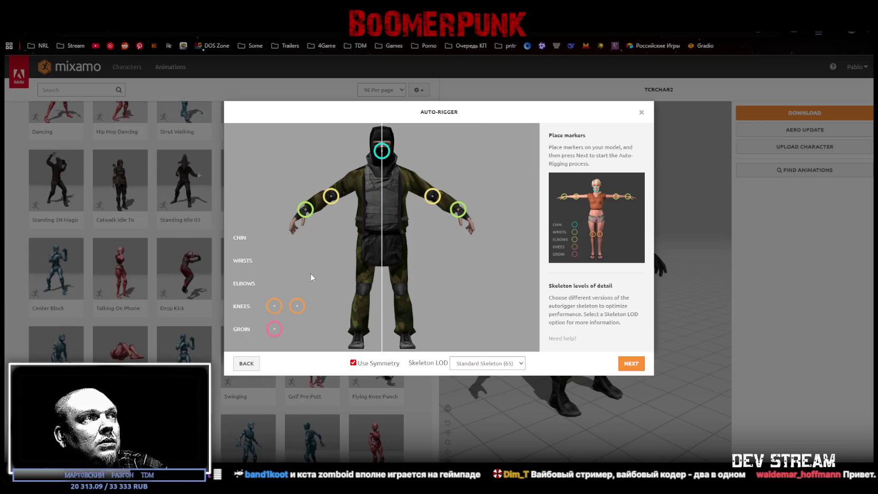
drag(297, 306, 364, 293)
drag(275, 329, 384, 246)
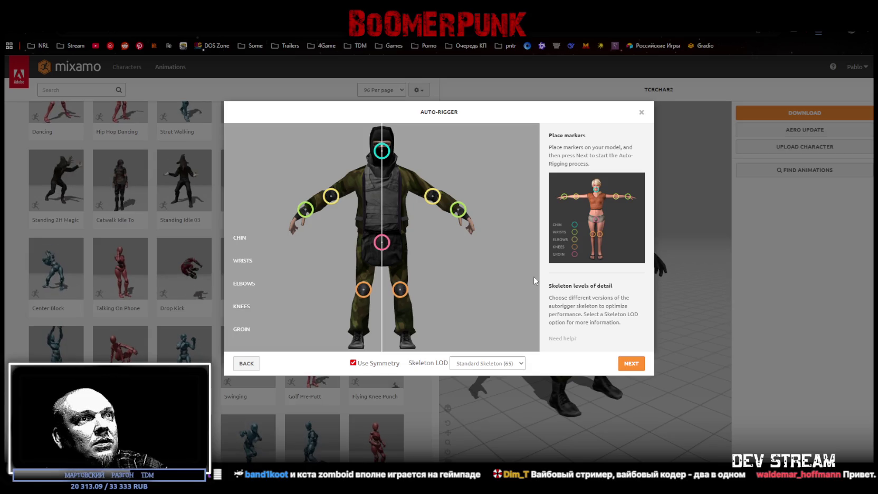
click(620, 365)
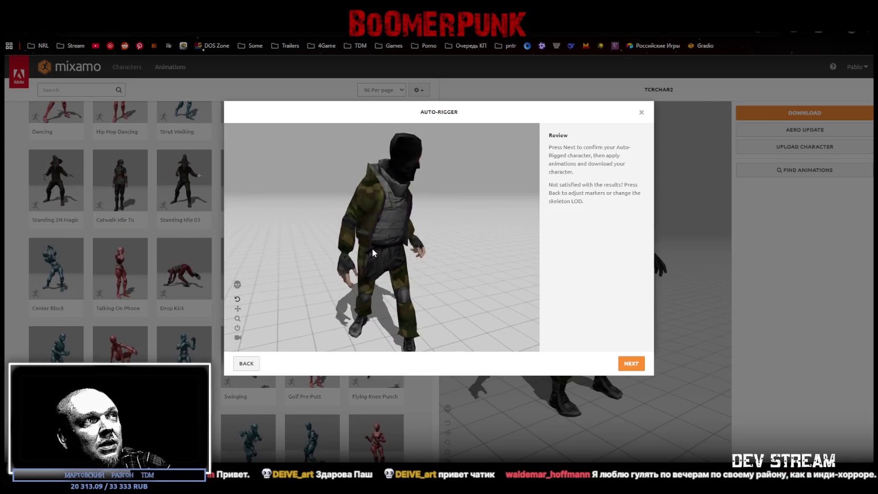
- Accept the rigged TCRCHAR3 and download it as FBX for Unity in T-pose
click(639, 367)
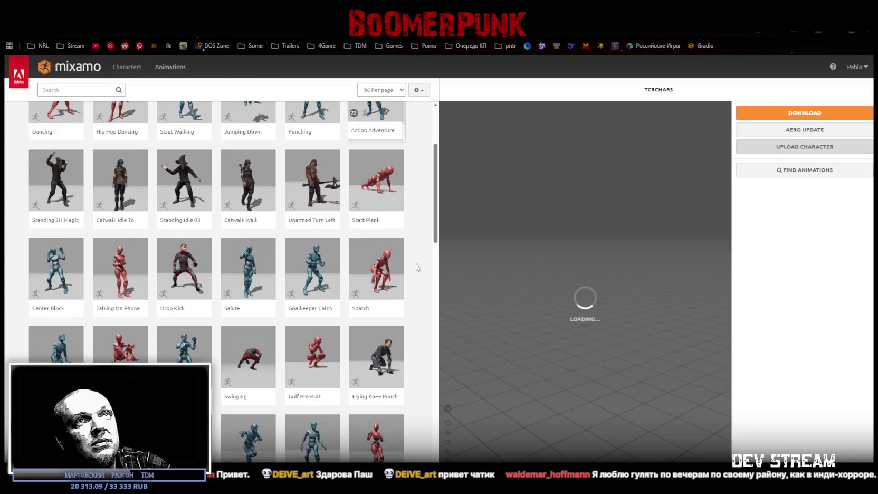
click(794, 114)
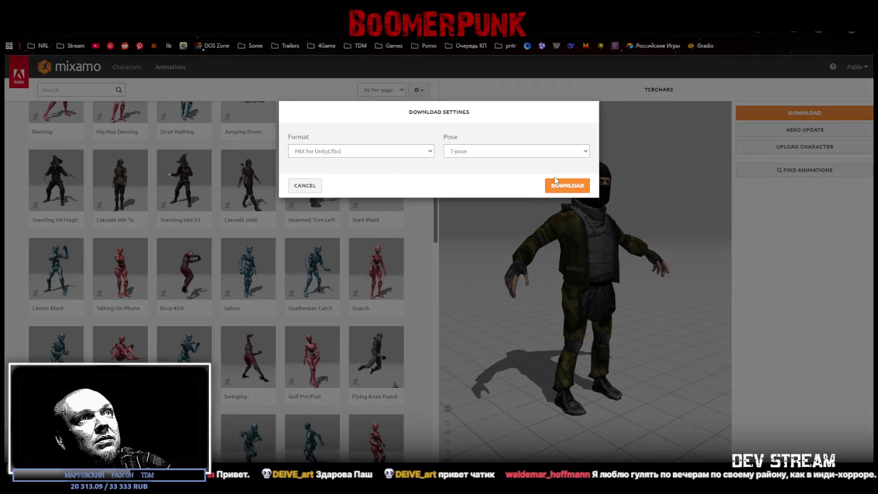
click(563, 172)
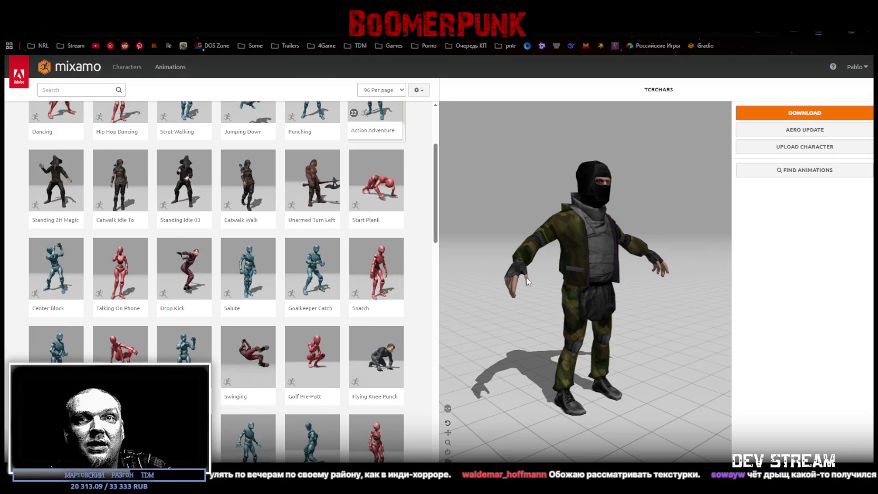
mouse_move(566, 313)
mouse_down()
mouse_move(577, 209)
mouse_move(528, 295)
mouse_move(565, 325)
mouse_move(686, 327)
mouse_move(671, 325)
mouse_up()
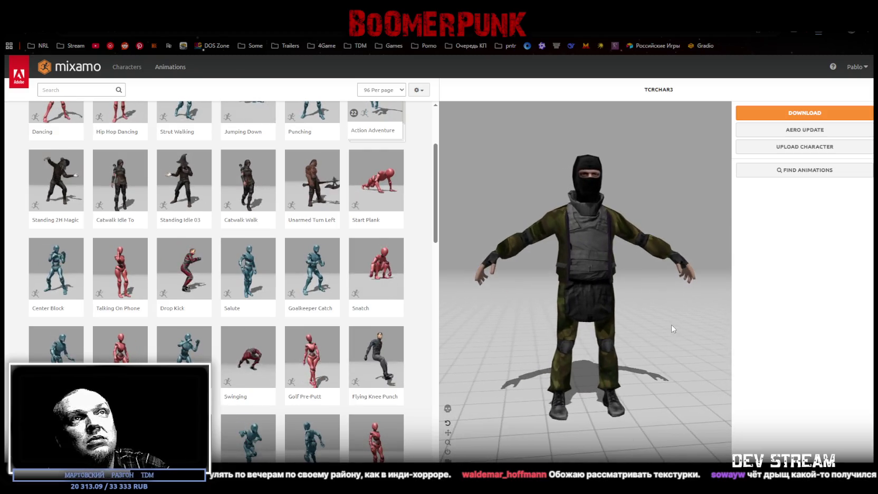
click(771, 150)
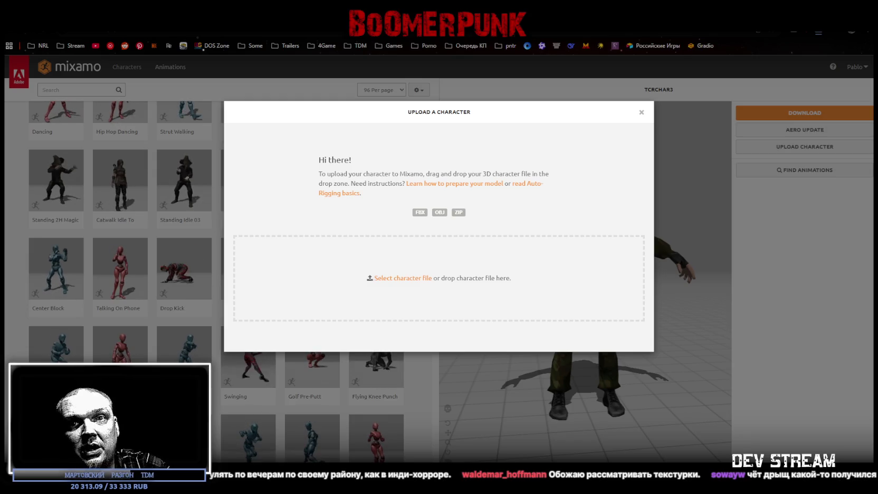
- Upload another character file, position chin, wrist, elbow, knee and groin markers, and start auto-rigging
mouse_move(549, 285)
mouse_down()
mouse_move(514, 249)
mouse_move(489, 306)
mouse_up()
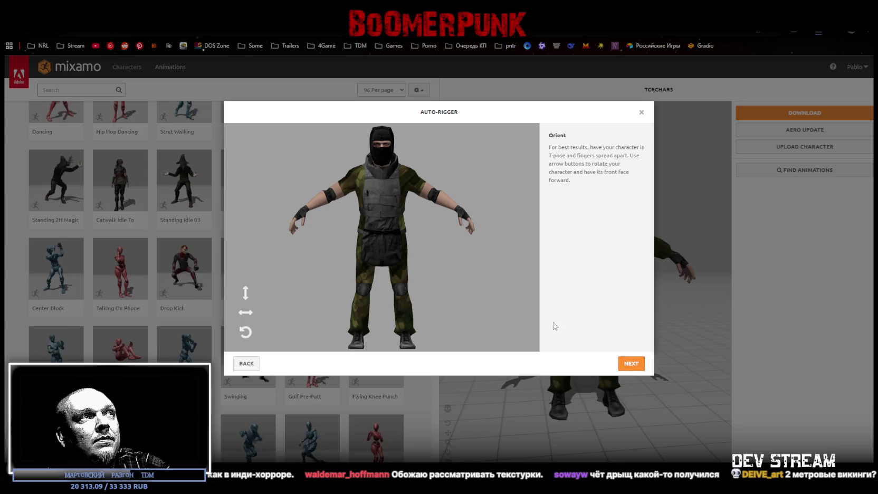
click(628, 367)
mouse_move(274, 238)
mouse_down()
mouse_move(290, 234)
mouse_move(381, 150)
mouse_up()
drag(300, 269, 298, 269)
mouse_move(317, 225)
mouse_down()
mouse_move(298, 210)
mouse_move(307, 213)
mouse_up()
drag(294, 291, 331, 199)
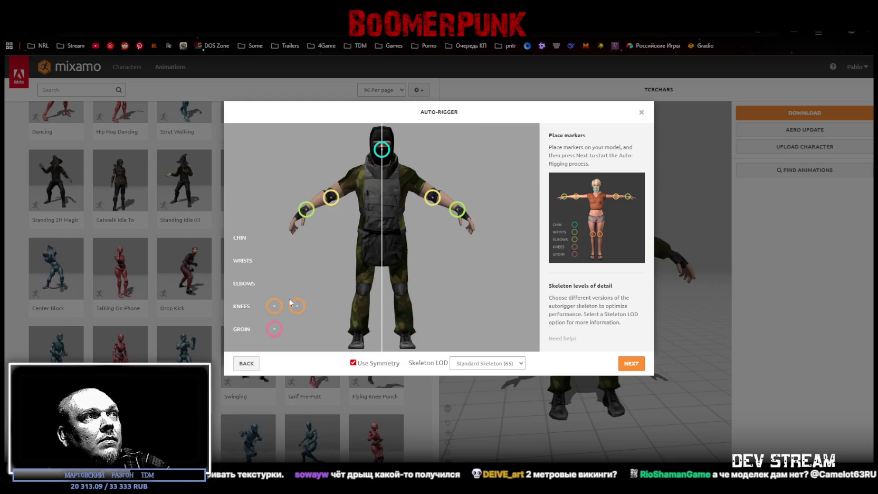
drag(296, 309, 364, 289)
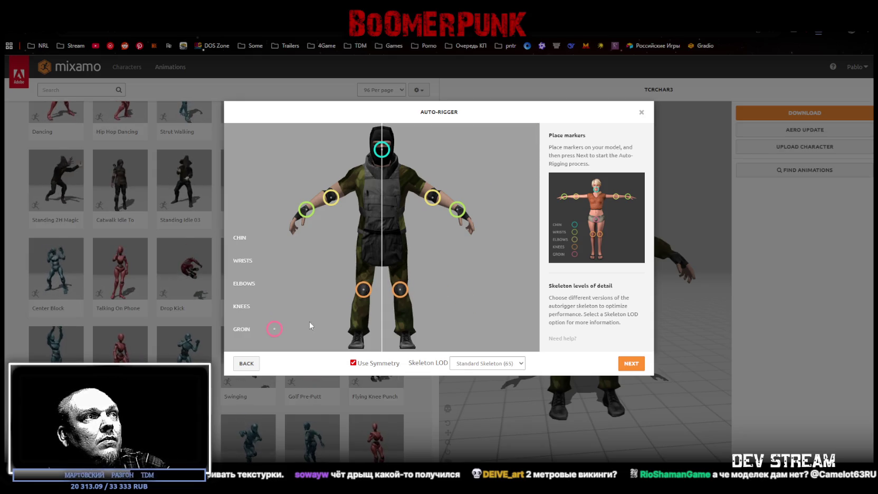
drag(273, 329, 381, 244)
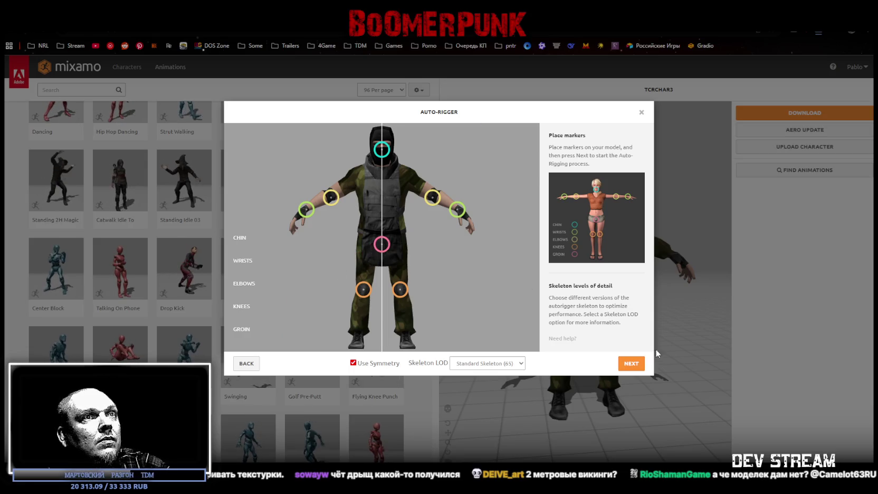
click(628, 363)
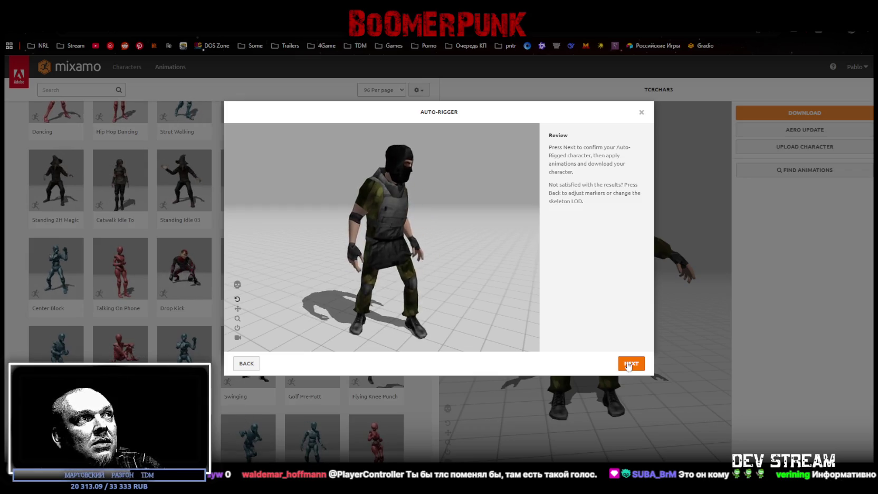
- Zoom the preview in on the rigged, camouflage-vested character at the Review step
mouse_move(458, 250)
mouse_down()
mouse_move(384, 194)
mouse_move(365, 203)
mouse_move(420, 203)
mouse_move(391, 219)
mouse_move(347, 190)
mouse_move(445, 243)
mouse_move(434, 244)
mouse_up()
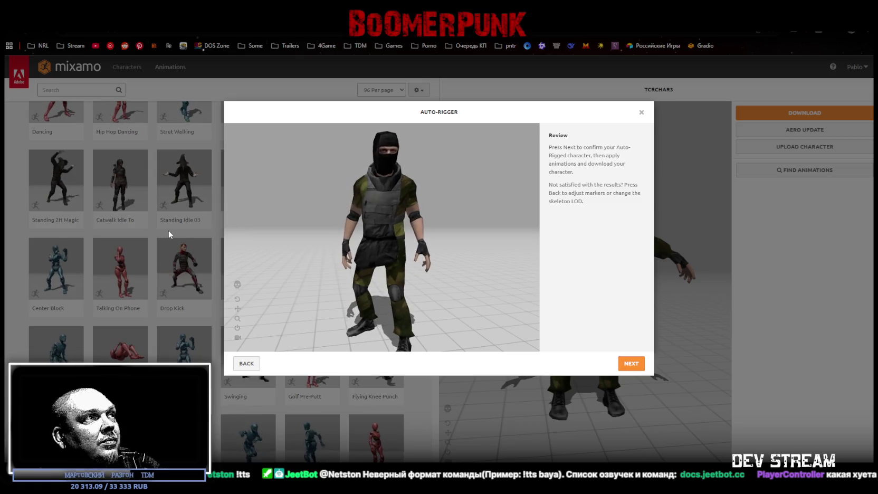
- Return to markers, move the elbow markers higher and wrists further out, and re-rig
click(246, 365)
drag(331, 198, 330, 194)
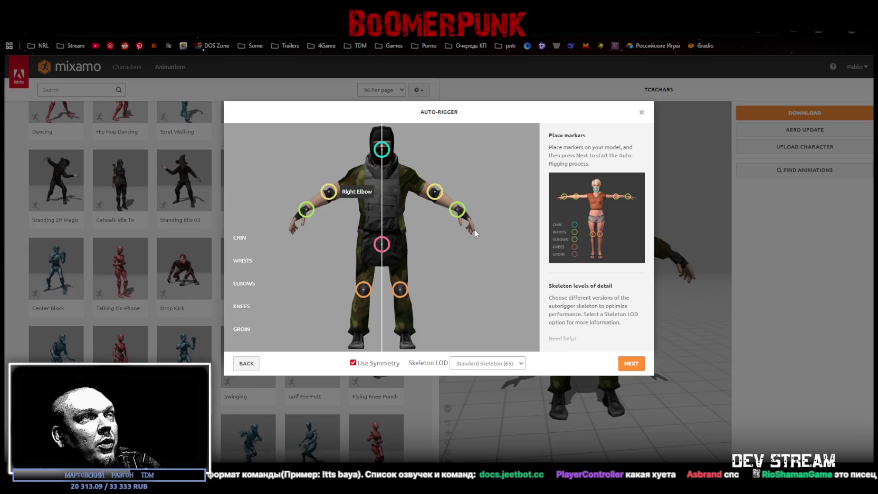
drag(311, 212, 305, 212)
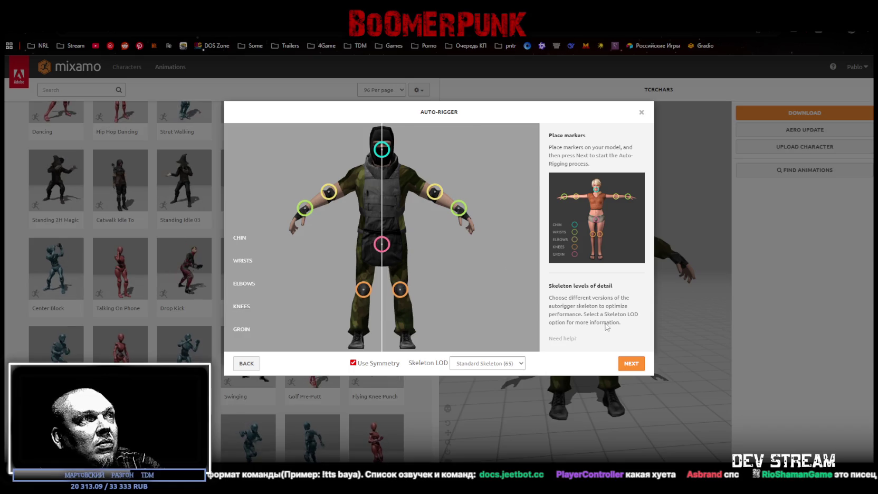
click(626, 364)
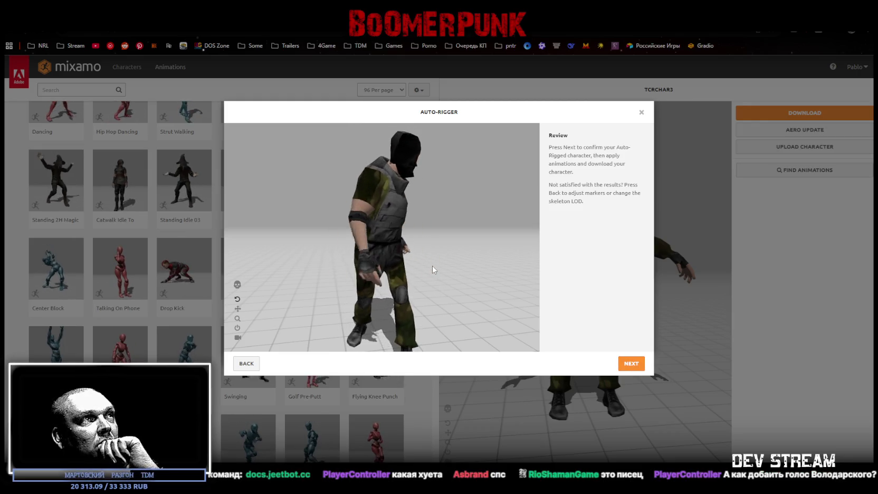
- Confirm the rigged TCRCHAR4 and download it as FBX for Unity in T-pose
click(631, 363)
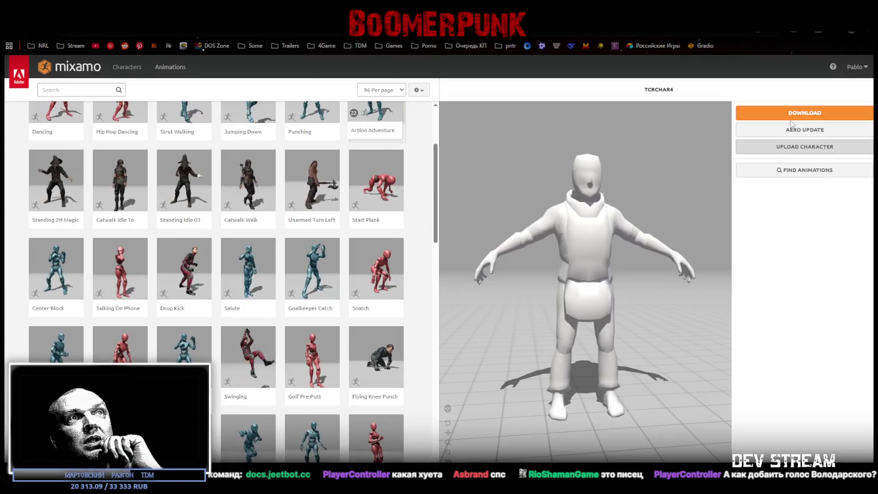
click(789, 115)
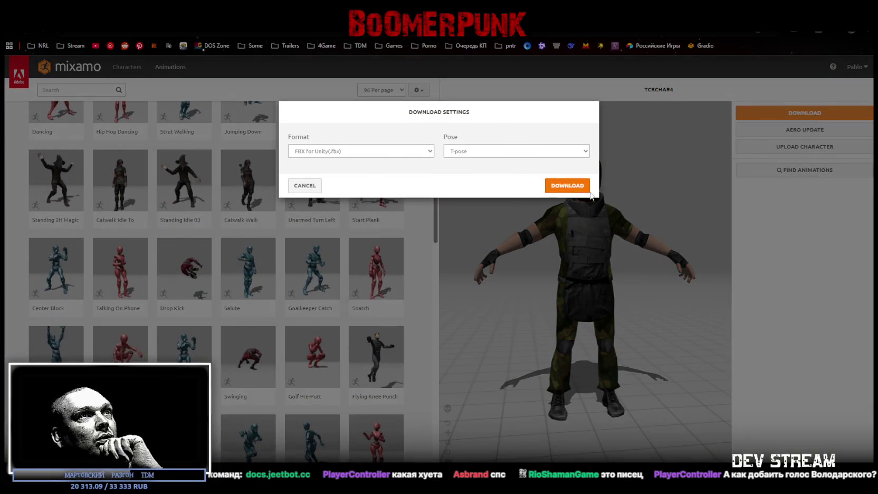
click(567, 186)
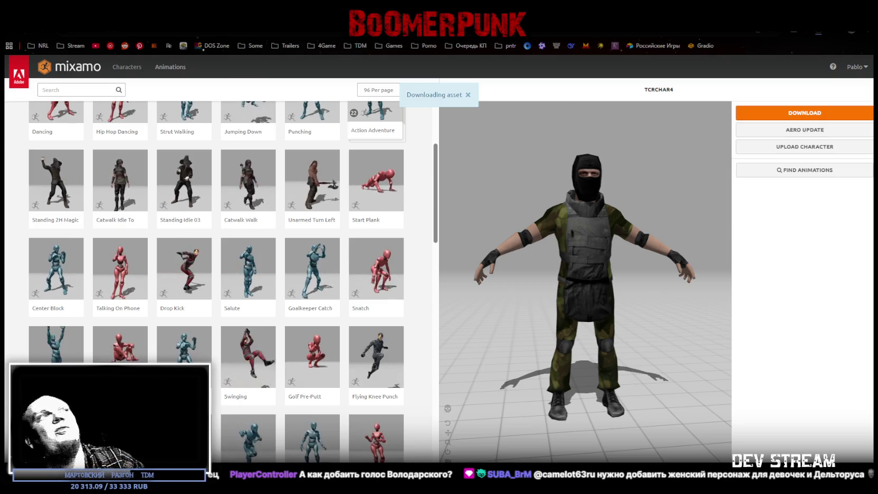
key(alt+Tab)
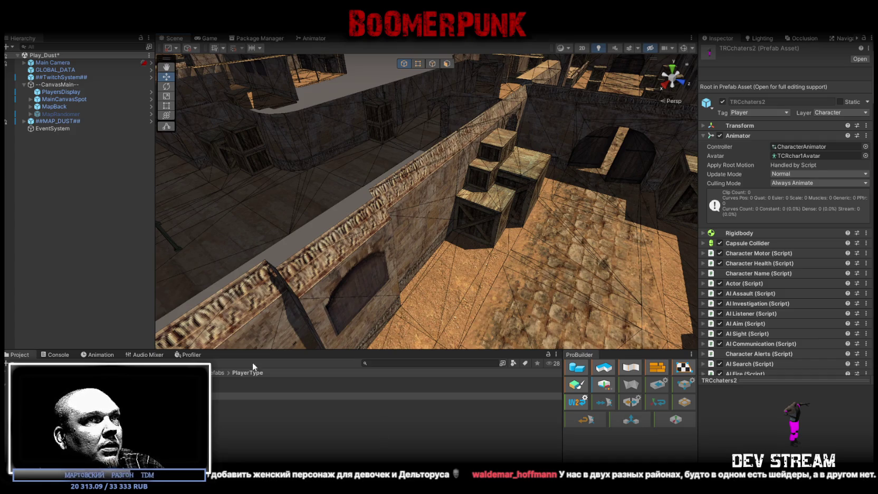
- Locate the prefab's CharacterAnimator controller and avatar assets, then select the TC Rchar 1 model
click(794, 149)
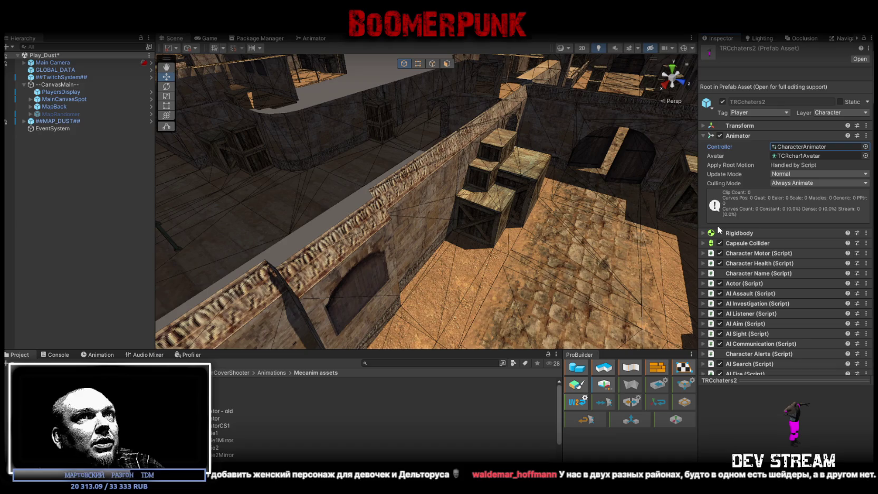
click(805, 156)
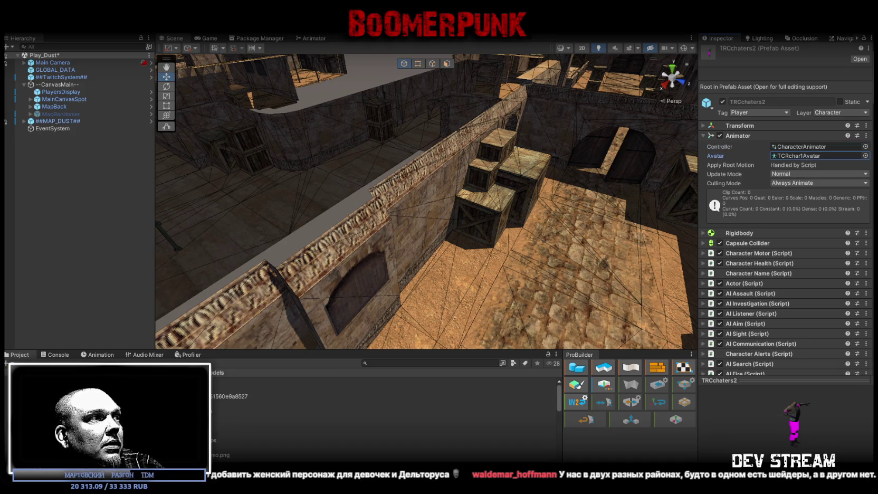
click(218, 434)
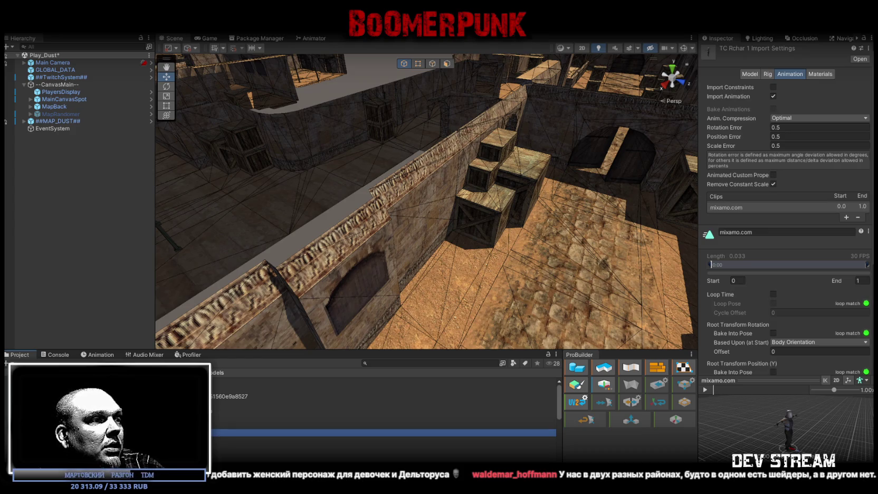
- Compare the Model import settings of TC Rchar 1, 2 and 3
mouse_move(217, 433)
mouse_down()
mouse_move(318, 441)
mouse_move(335, 451)
mouse_up()
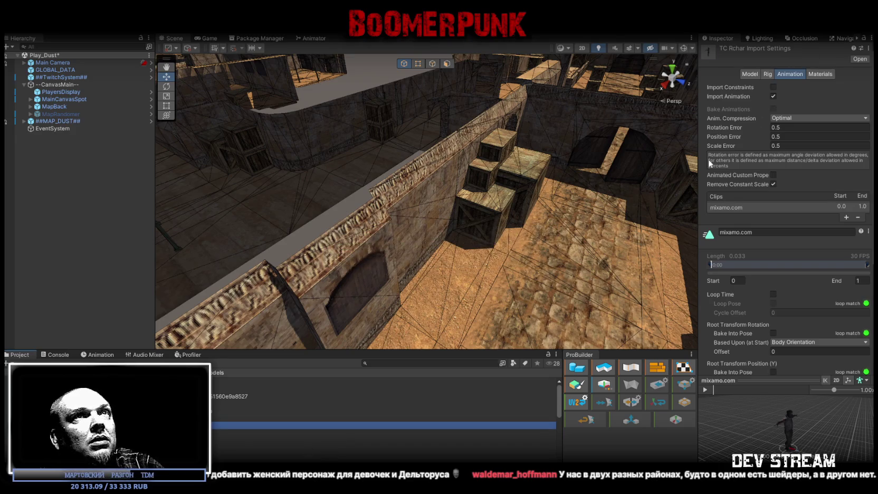
click(755, 76)
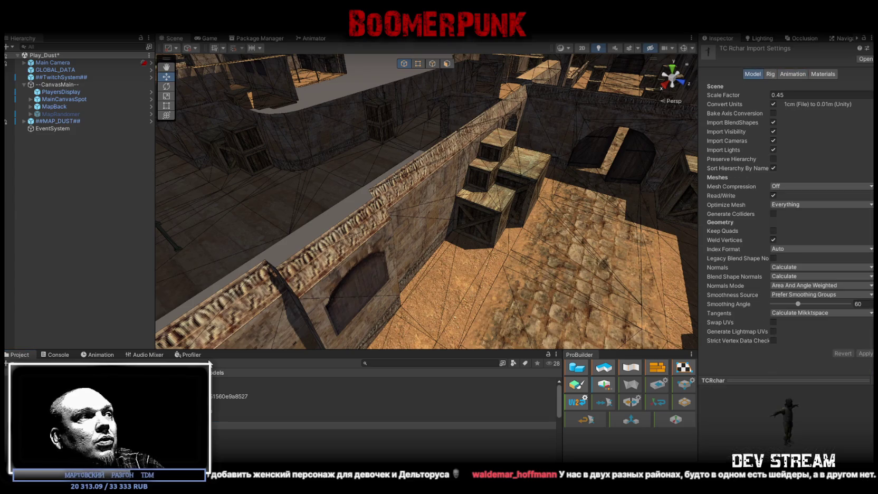
click(369, 433)
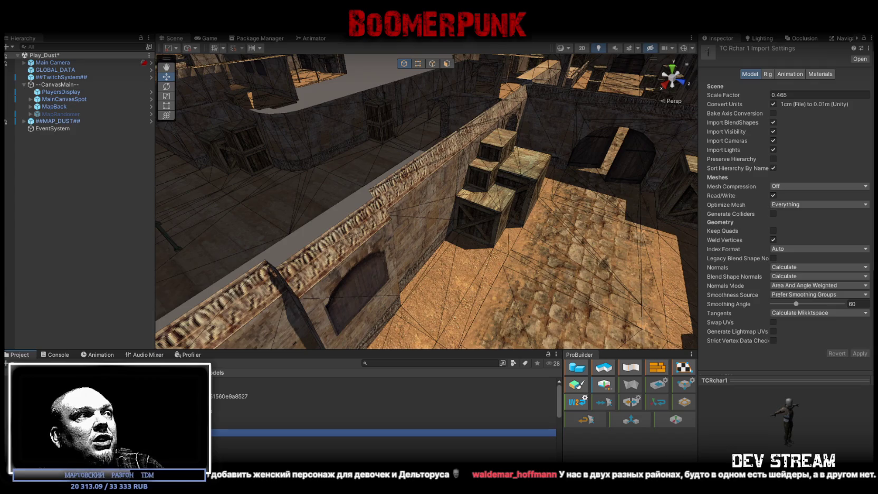
click(369, 440)
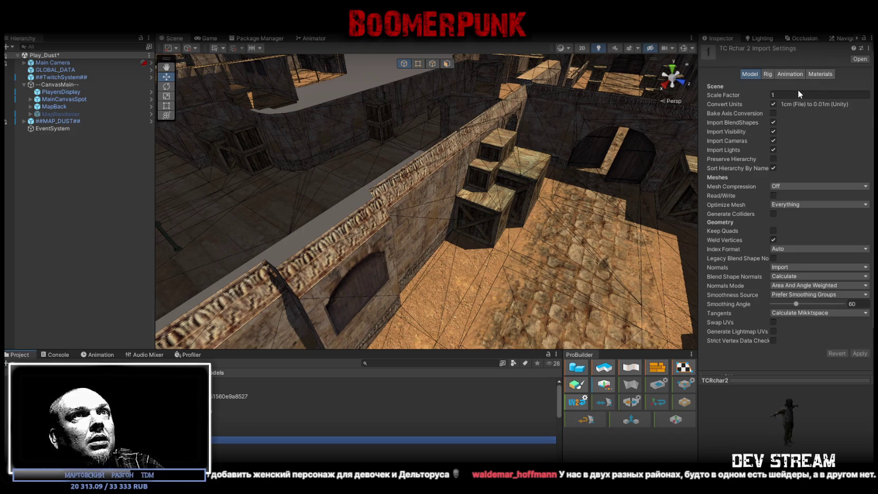
click(369, 433)
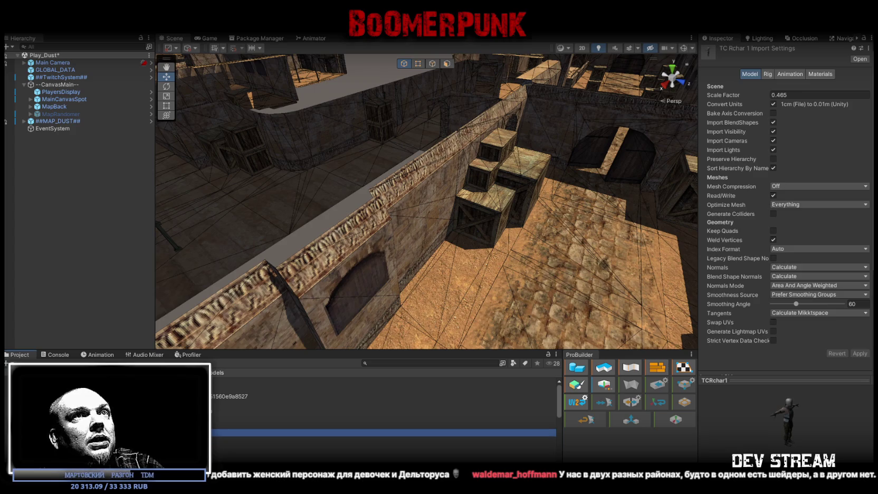
click(369, 440)
click(369, 432)
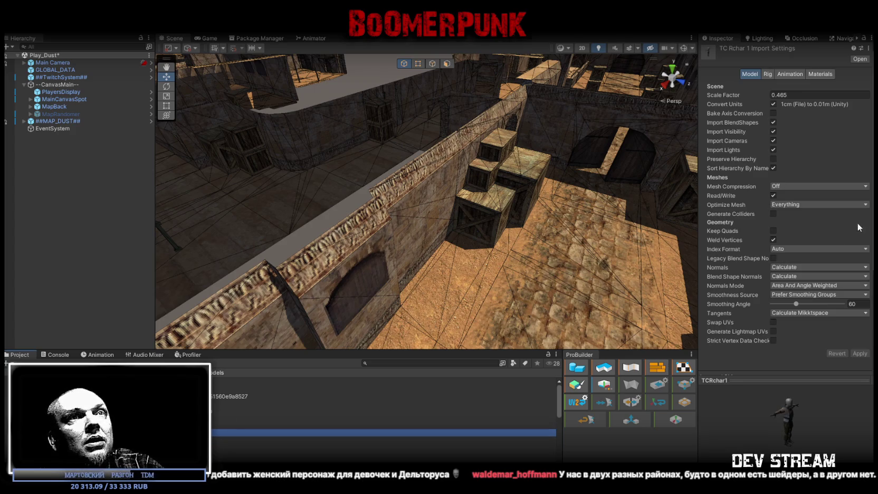
click(369, 447)
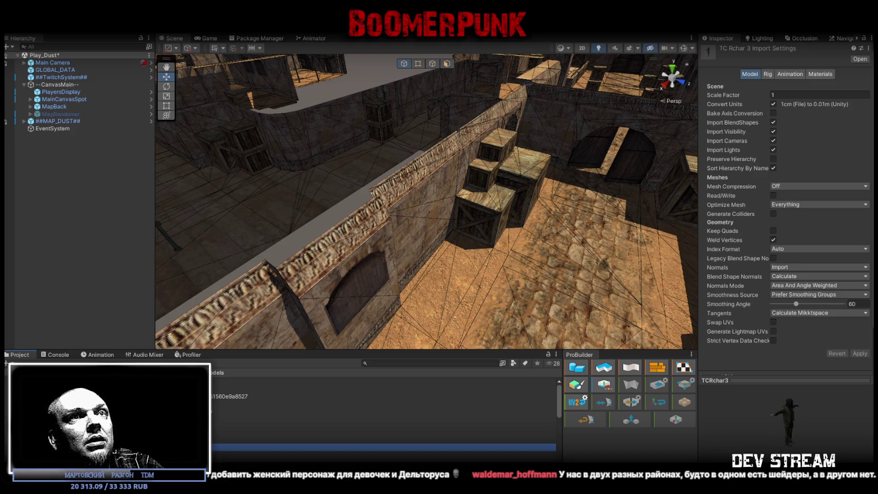
- For the selected TC Rchar models, set Normals to Calculate, enable Read/Write, and apply
click(369, 440)
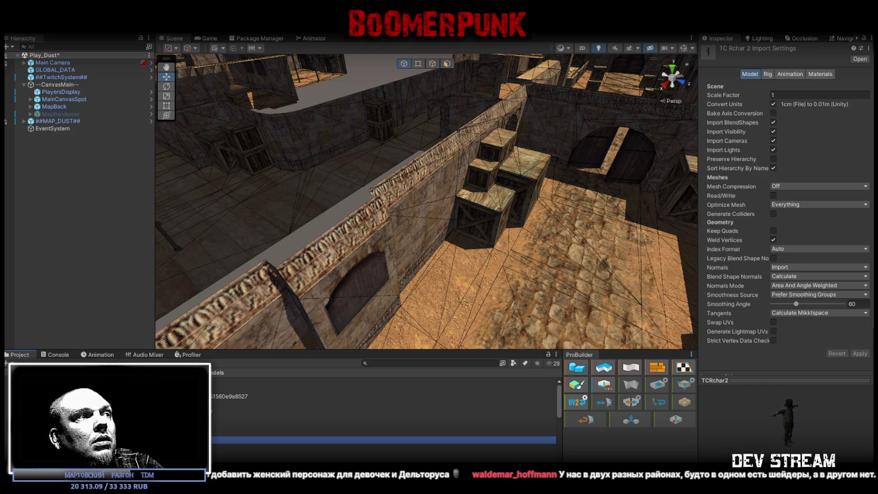
shift+click(369, 454)
click(804, 268)
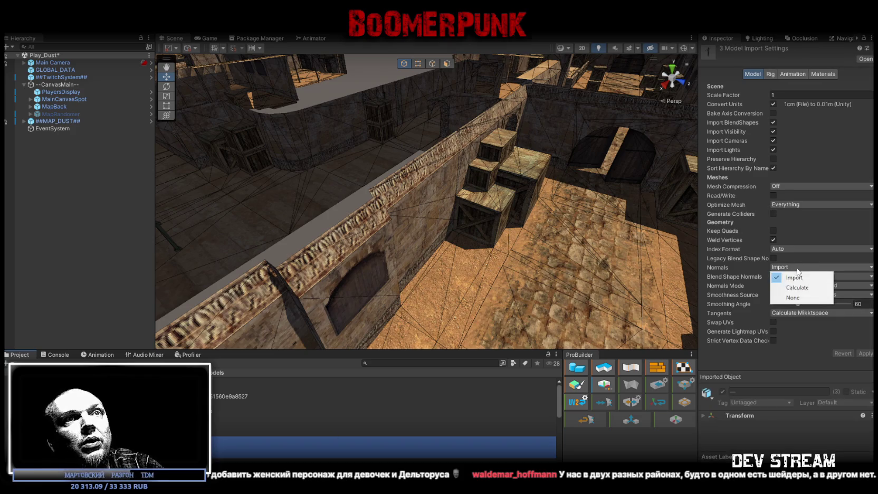
click(791, 285)
click(773, 195)
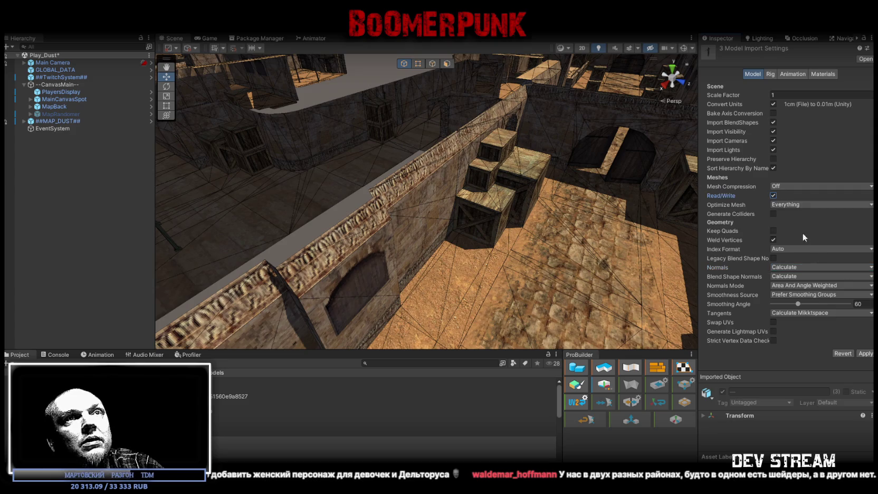
click(865, 353)
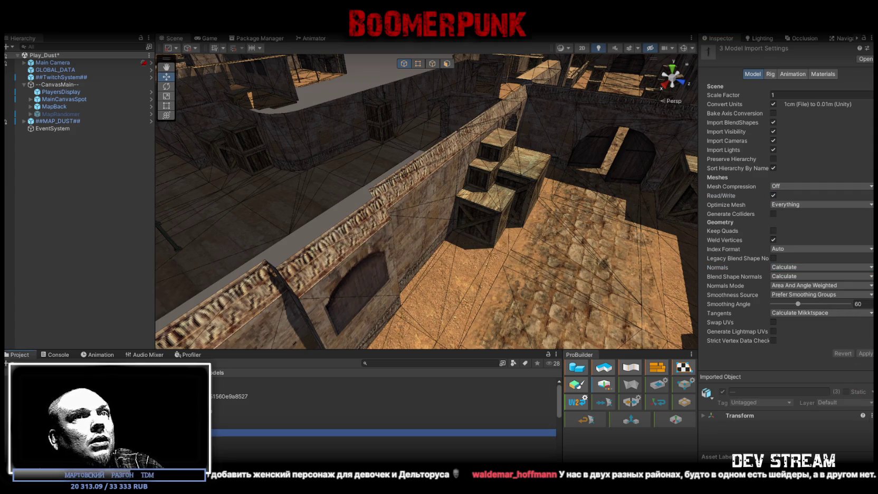
- Set TC Rchar 4's rig Animation Type to Humanoid
click(369, 439)
key(Down)
key(Down)
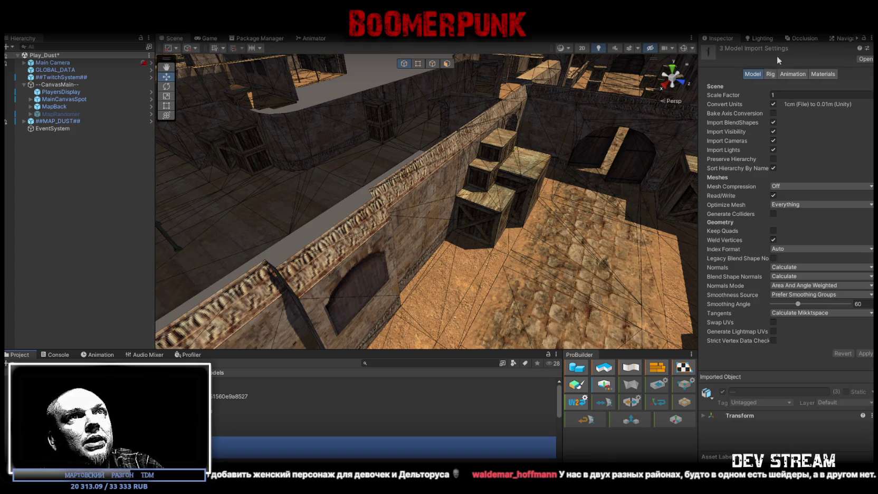
click(771, 75)
click(793, 86)
click(791, 120)
- Apply the Humanoid rig, then review the Materials settings of TC Rchar 1 through 4
click(864, 171)
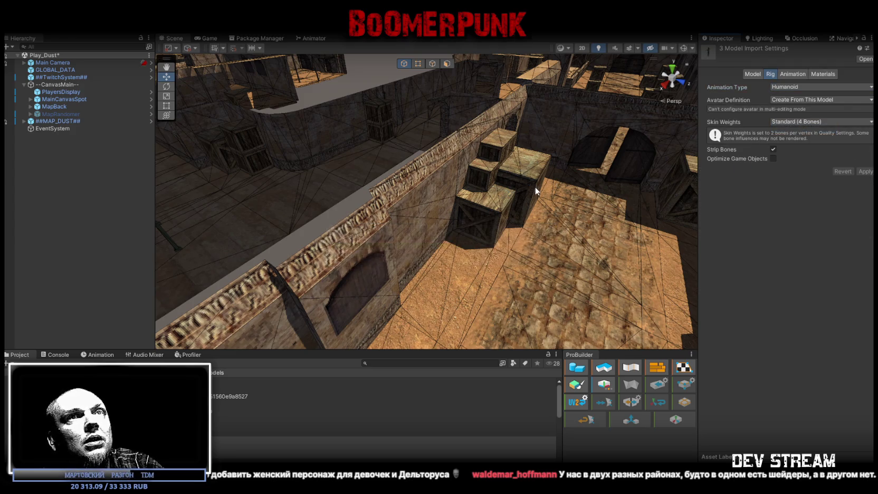
click(369, 454)
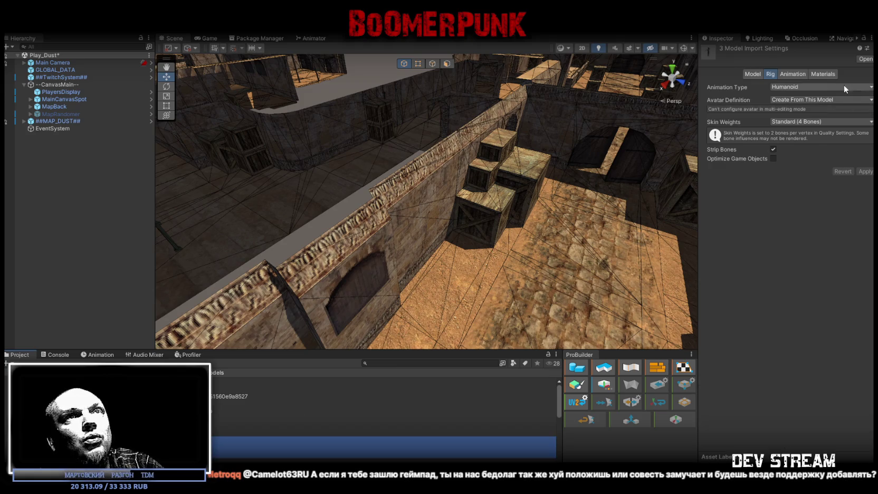
click(822, 75)
click(369, 439)
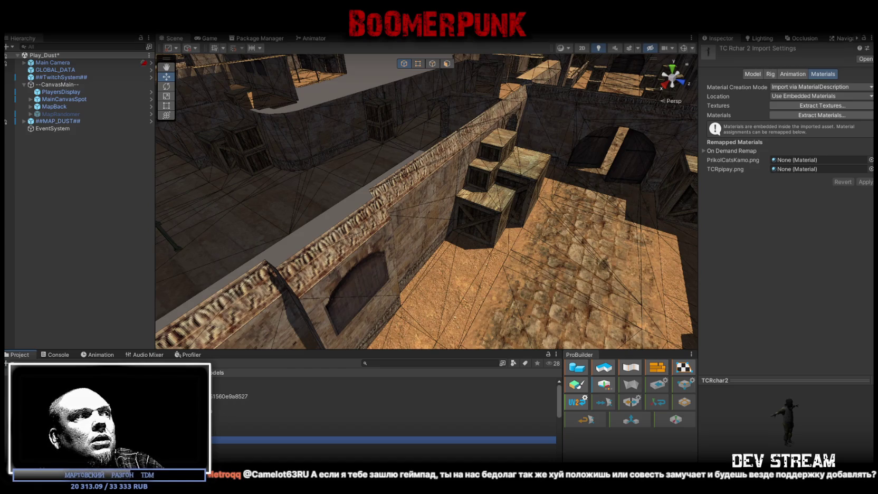
click(370, 432)
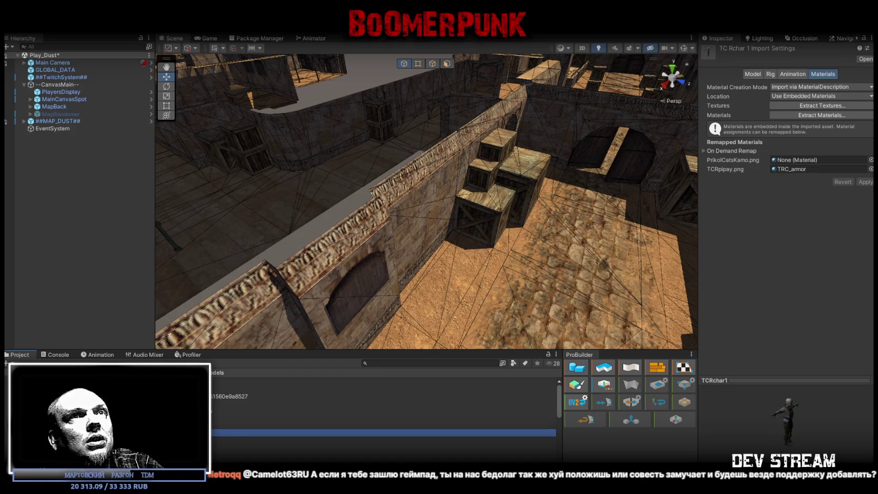
key(Down)
key(Down)
key(Down)
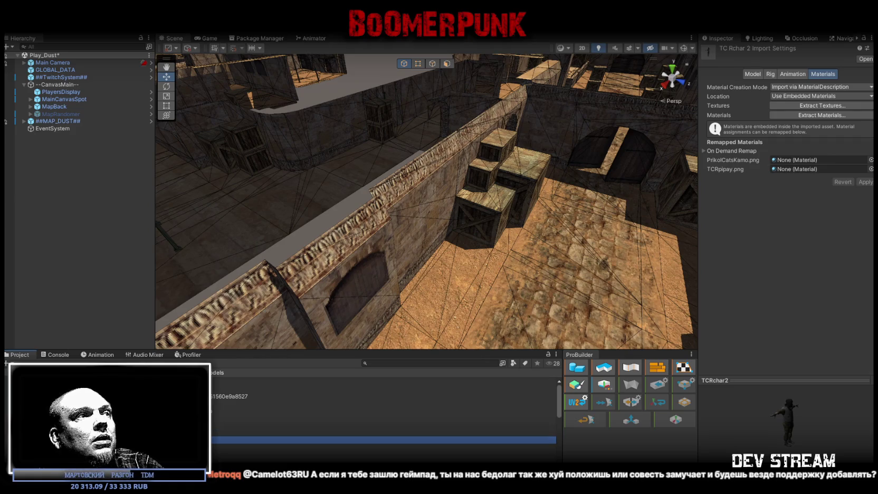
key(Up)
key(Up)
key(Up)
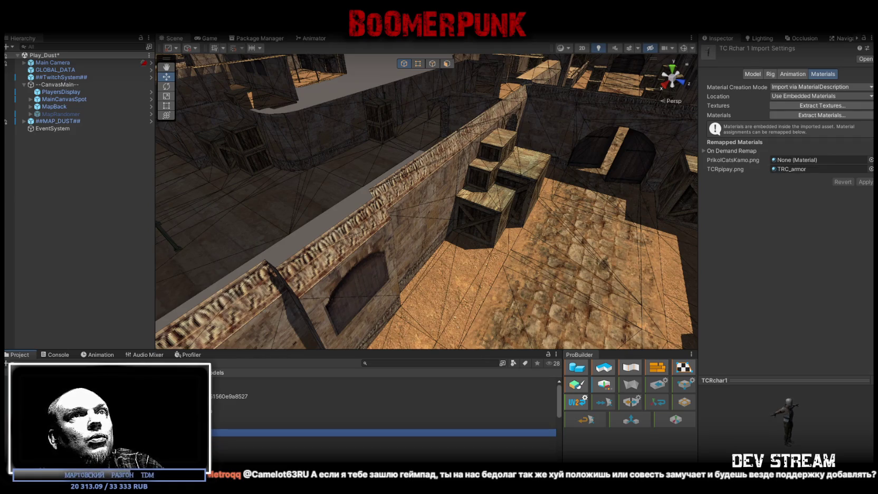
key(Down)
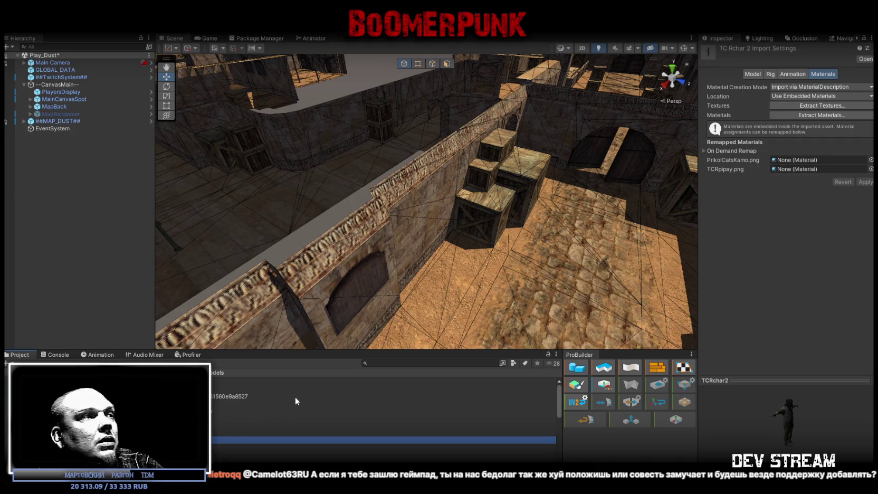
- Remap TCRpipay.png to TRC_armor on TC Rchar 2 and TC Rchar 3, applying each
scroll(226, 458, down, 3)
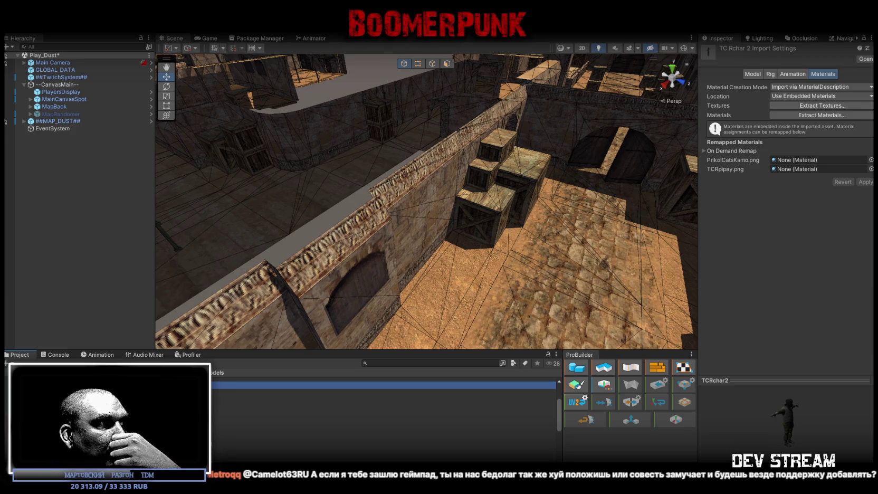
drag(227, 421, 801, 168)
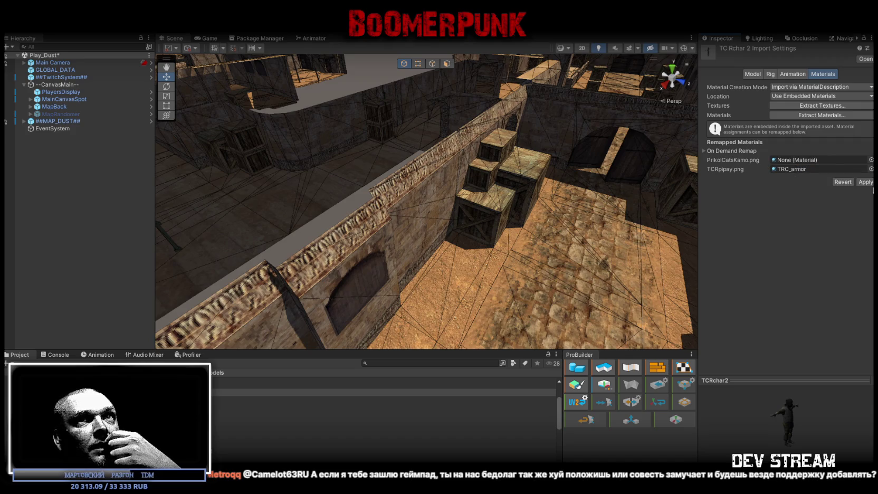
click(865, 182)
click(369, 399)
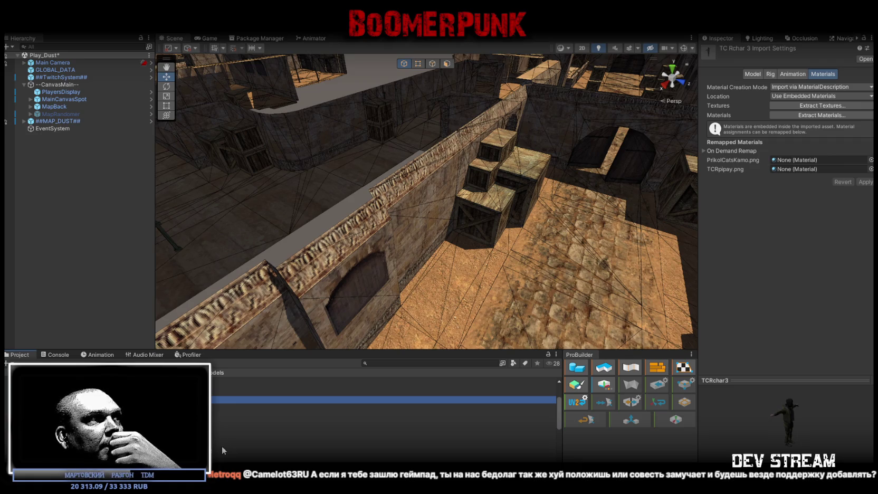
click(316, 443)
drag(316, 414, 812, 169)
click(865, 182)
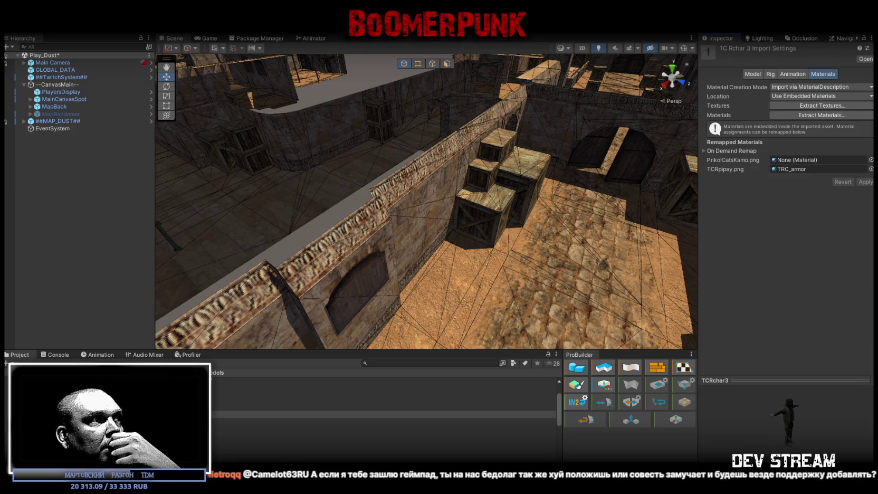
- Remap TC Rchar 4's TCRpipay.png to TRC_armor, then view TC Rchar 1's Model settings
click(370, 443)
drag(316, 427, 826, 169)
click(865, 182)
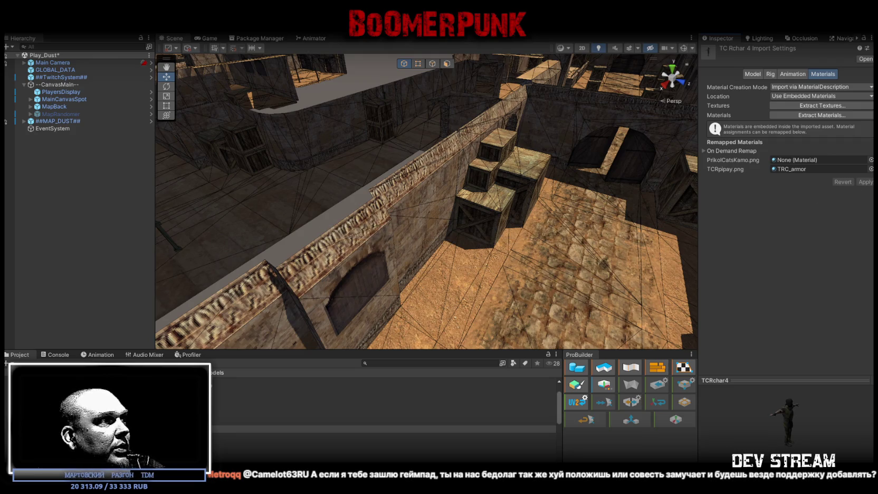
click(370, 407)
click(751, 74)
- Compare the TC Rchar models' scale factors, applying 0.465 on TC Rchar 4
click(779, 95)
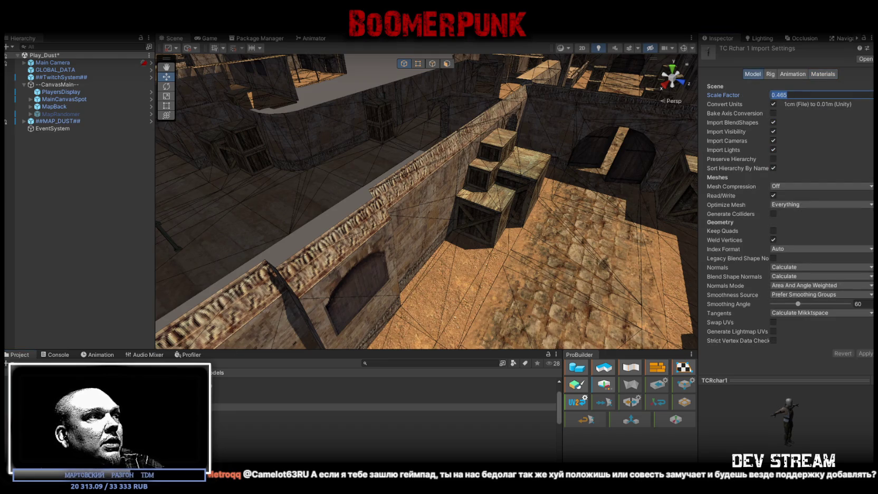
click(369, 428)
click(859, 354)
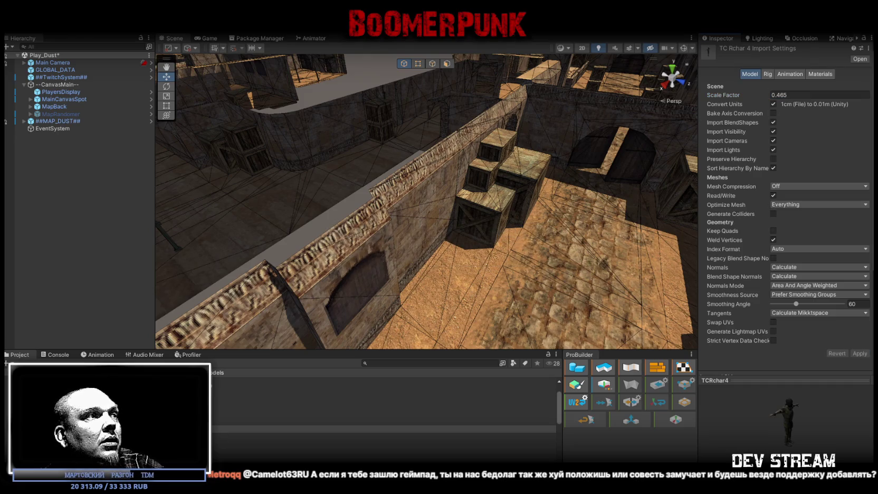
click(369, 420)
click(369, 400)
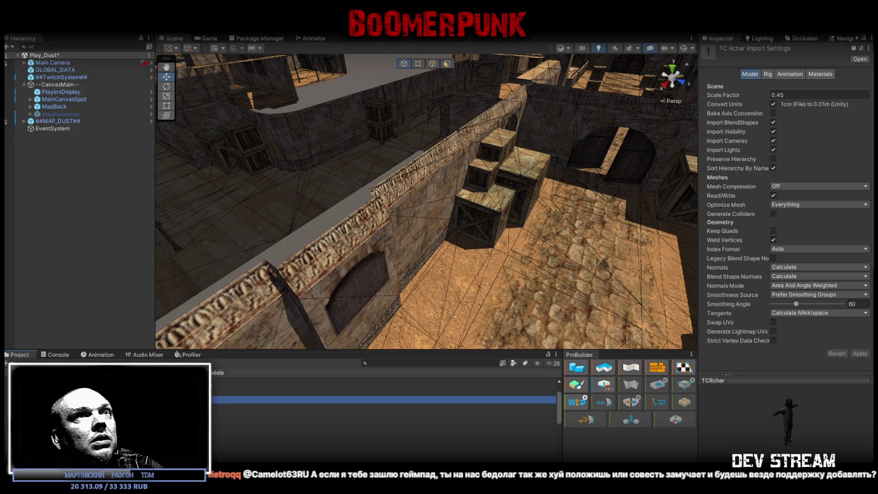
click(369, 420)
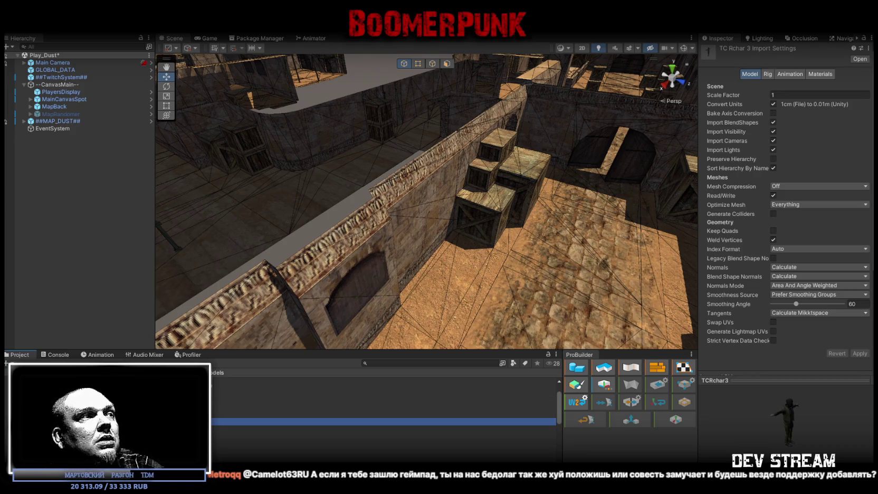
- Change TC Rchar 3's Scale Factor to 0.44 and apply it
click(792, 95)
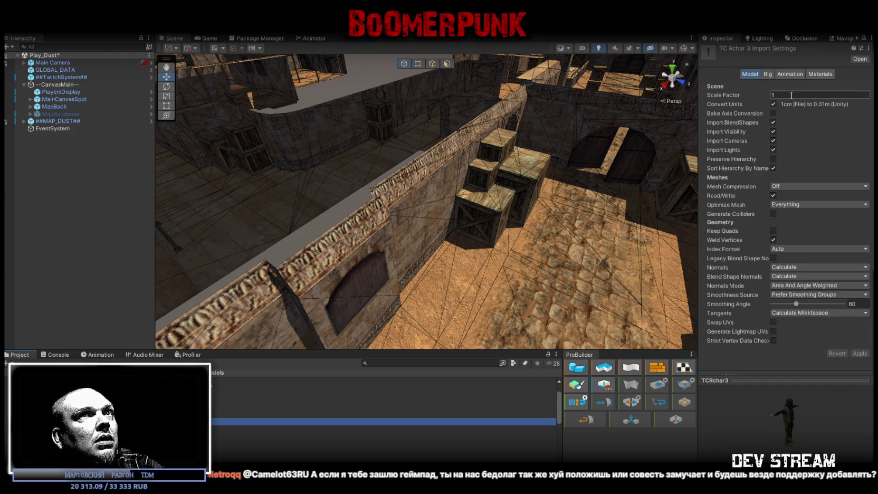
text(0.45)
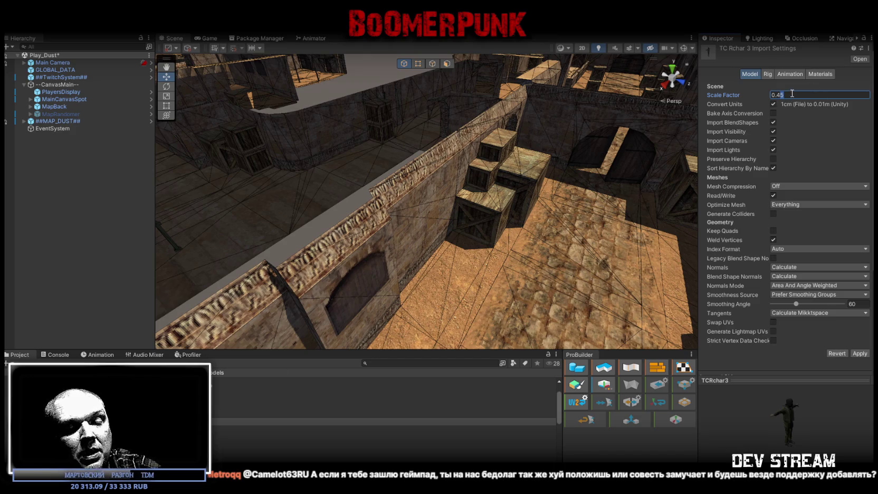
key(BackSpace)
text(35)
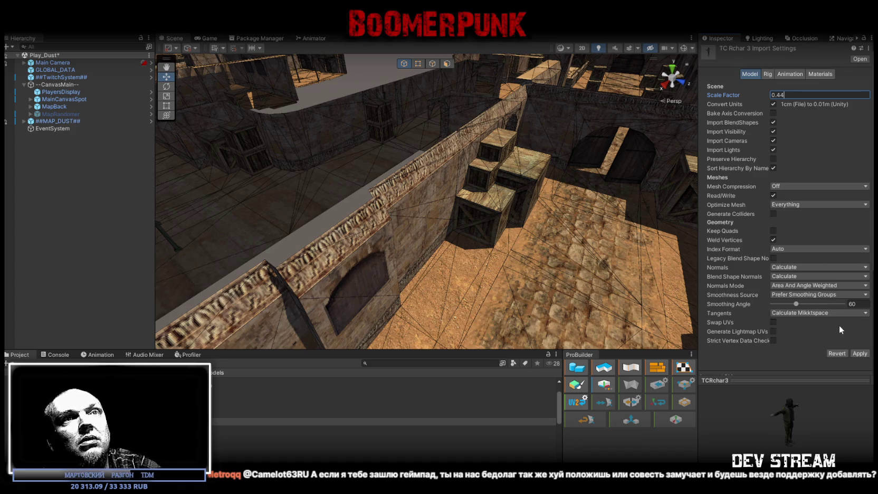
click(859, 354)
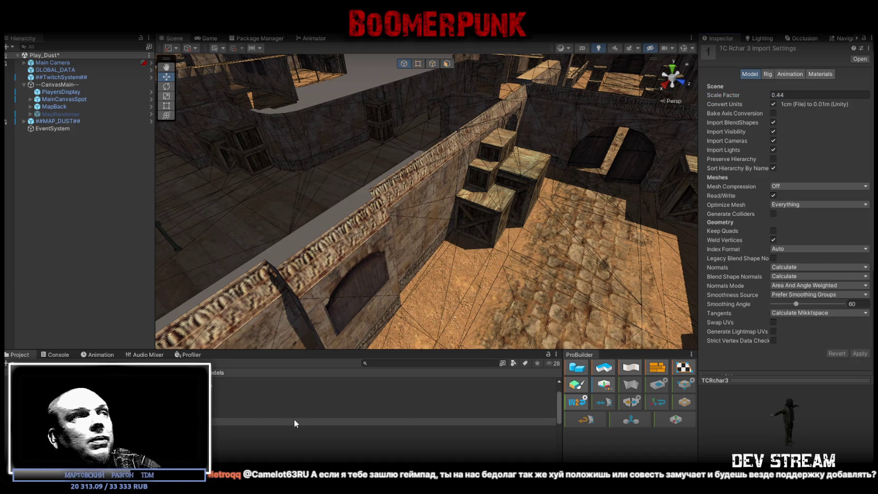
- Select TC Rchar 2 and enter 0.465 as its Scale Factor
click(369, 414)
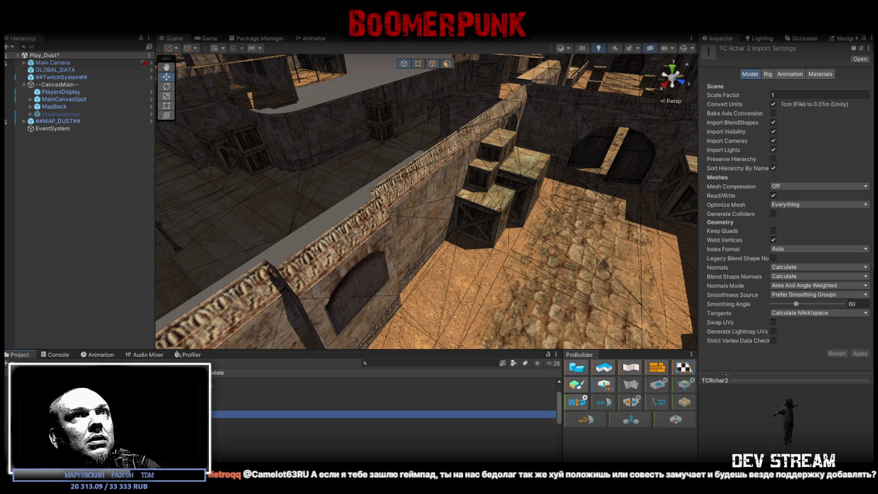
click(788, 95)
text(1)
key(BackSpace)
text(0.465)
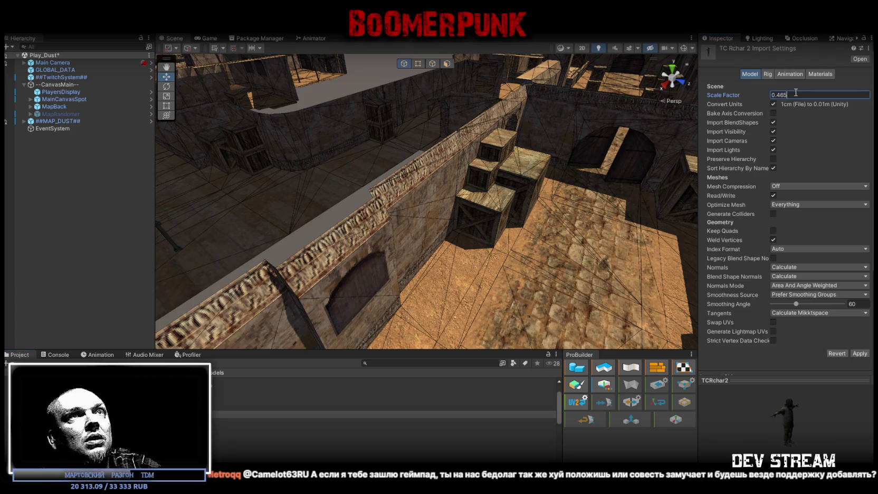
text(8)
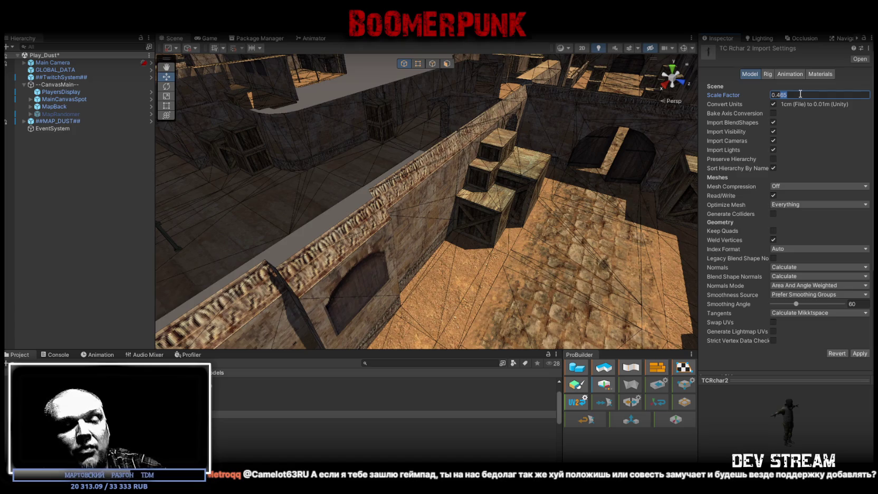
- Apply TC Rchar 2's new scale and place the first two TCRchar models in the scene
click(859, 354)
mouse_move(553, 237)
mouse_down()
mouse_move(611, 240)
mouse_move(554, 230)
mouse_move(585, 191)
mouse_move(595, 211)
mouse_move(581, 216)
mouse_up()
drag(227, 399, 431, 259)
drag(430, 260, 317, 208)
mouse_move(227, 414)
mouse_down()
mouse_move(465, 271)
mouse_move(470, 228)
mouse_move(475, 236)
mouse_move(348, 327)
mouse_up()
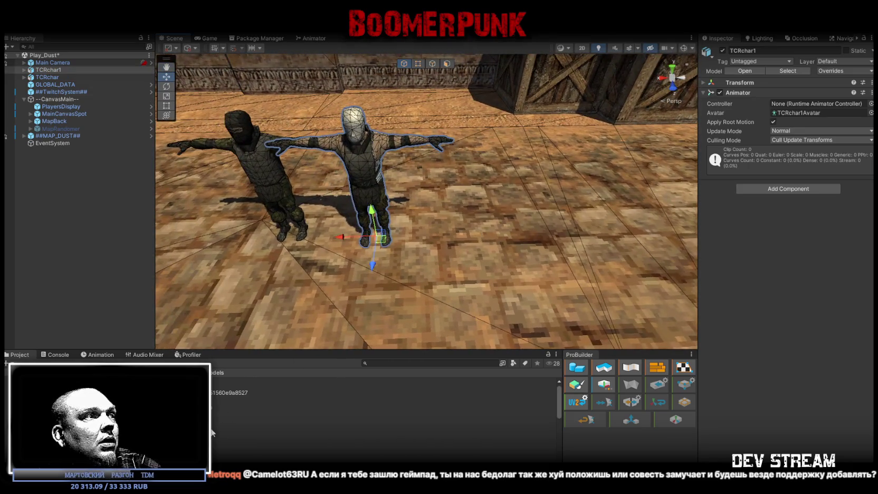
- Place three more TCRchar models in the scene, lined up beside the others
click(214, 436)
mouse_move(214, 436)
mouse_down()
mouse_move(533, 264)
mouse_move(494, 264)
mouse_move(501, 285)
mouse_move(479, 272)
mouse_move(347, 278)
mouse_move(506, 260)
mouse_up()
alt+drag(507, 260, 499, 272)
mouse_move(237, 446)
mouse_down()
mouse_move(274, 432)
mouse_move(474, 259)
mouse_move(428, 244)
mouse_move(441, 262)
mouse_move(434, 219)
mouse_move(451, 234)
mouse_up()
drag(237, 453, 495, 213)
mouse_move(495, 213)
alt+mouse_down()
mouse_move(419, 232)
mouse_move(409, 245)
mouse_move(403, 237)
alt+mouse_up()
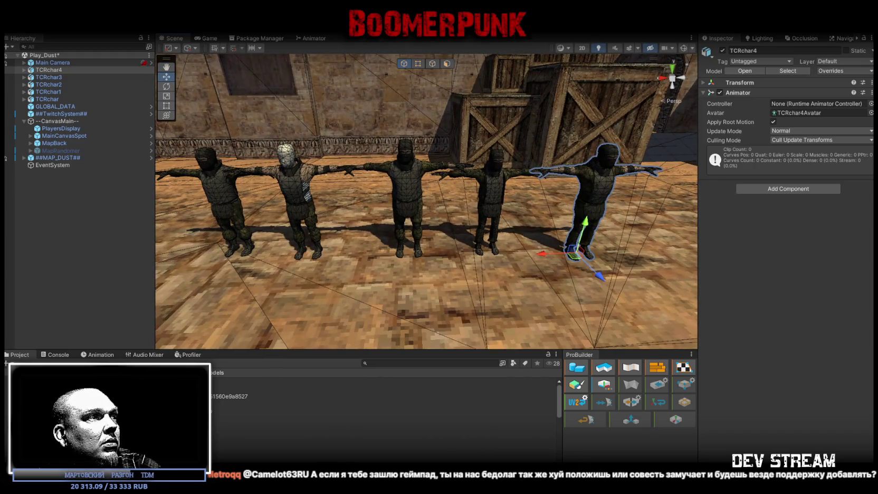
- Apply Scale Factor 0.5 to TC Rchar 2 and view all five characters together
click(263, 439)
click(779, 95)
click(780, 94)
click(859, 353)
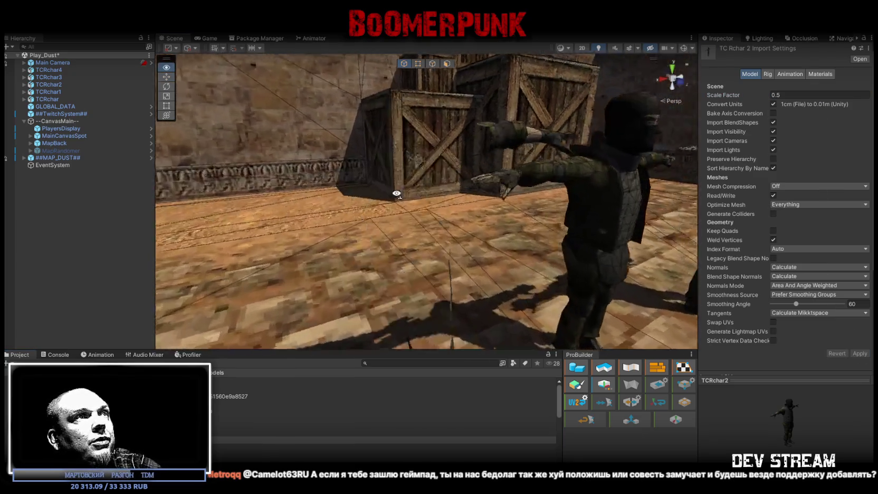
mouse_move(396, 194)
mouse_down()
mouse_move(380, 219)
mouse_move(476, 195)
mouse_move(241, 206)
mouse_move(483, 188)
mouse_up()
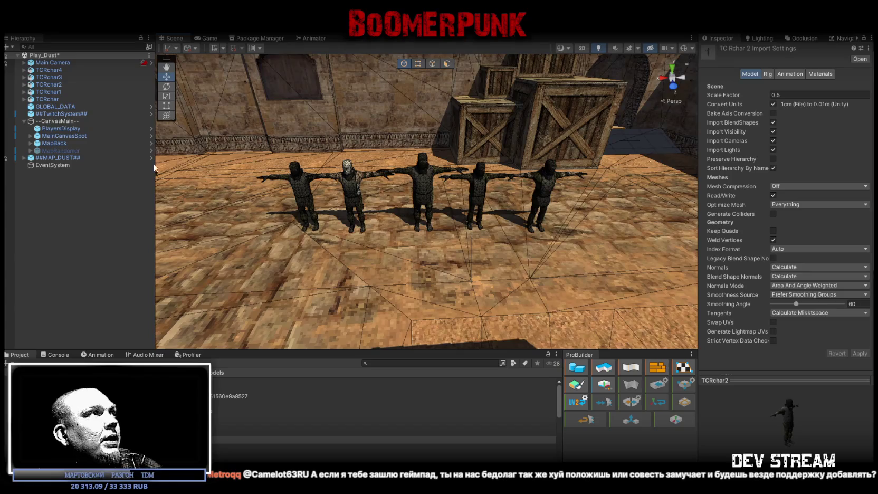
- Delete the five TCRchar test characters from the scene
click(62, 68)
shift+click(64, 100)
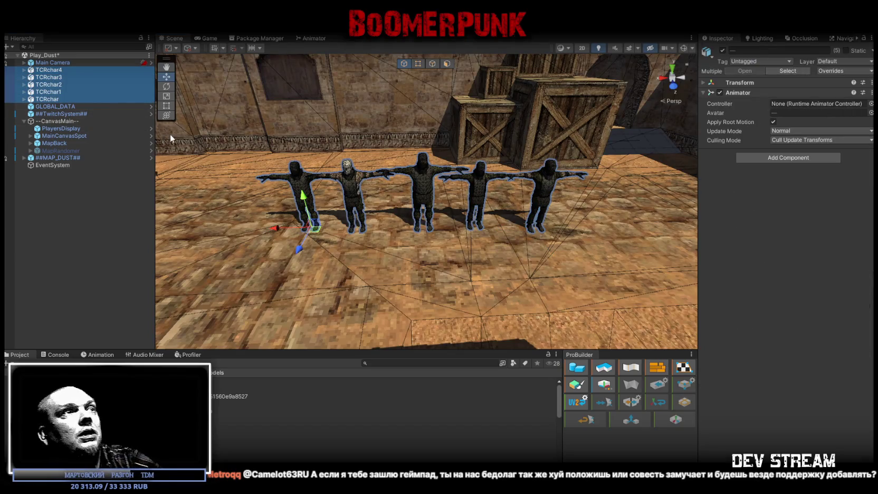
key(Delete)
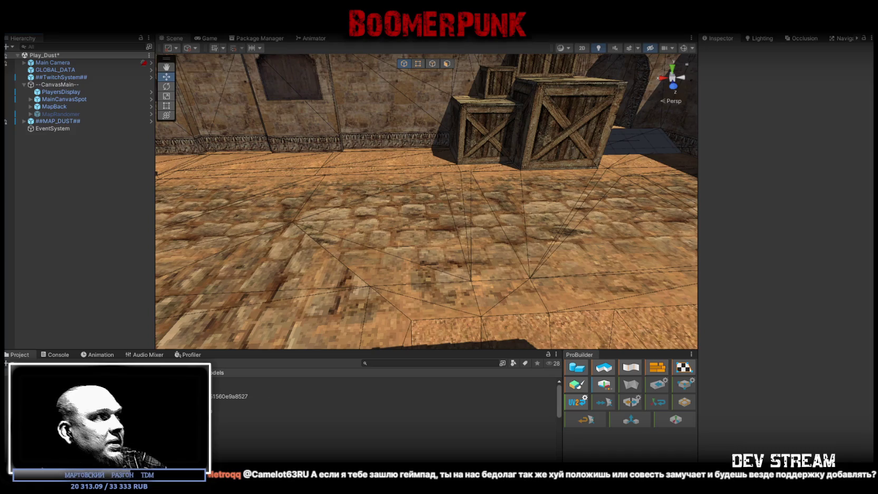
- Duplicate the TRCchaters2 prefab as TRCchaters3 and open it in Prefab Mode
click(79, 77)
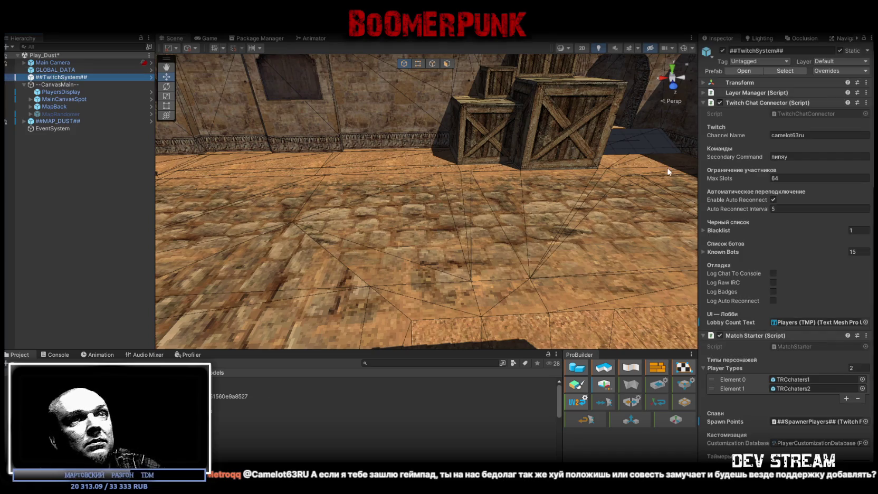
scroll(794, 316, down, 5)
click(795, 265)
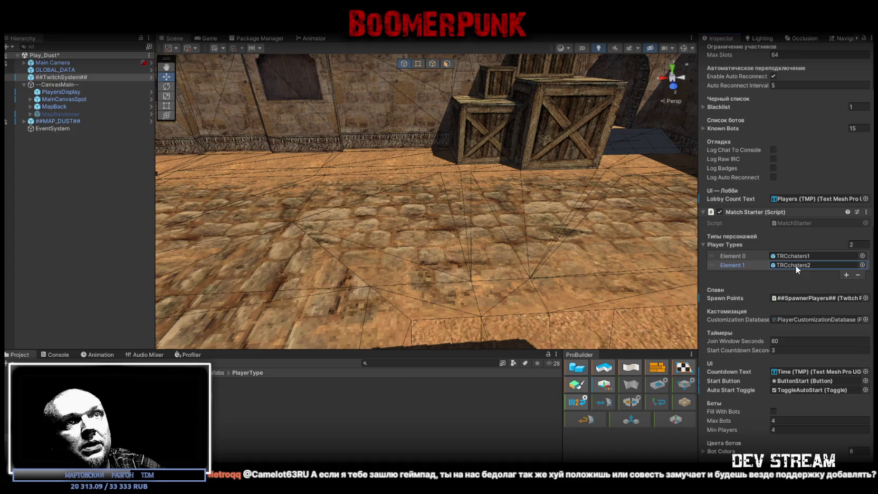
click(344, 394)
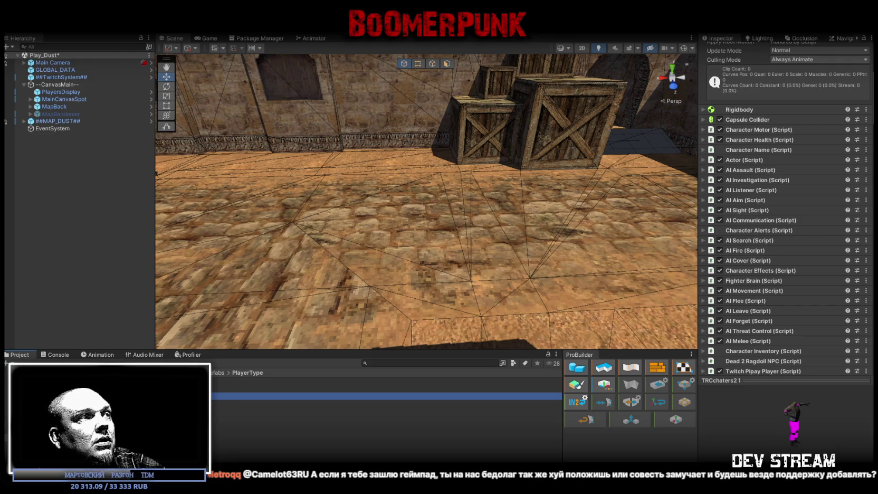
key(Return)
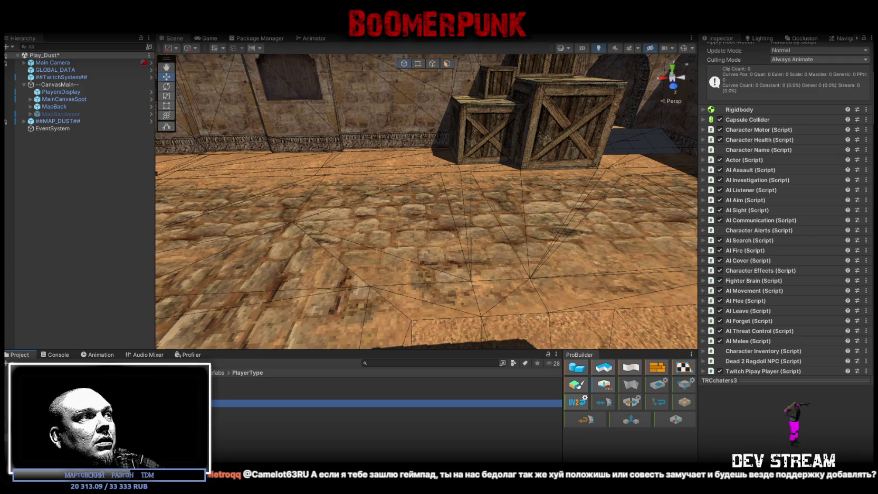
key(Return)
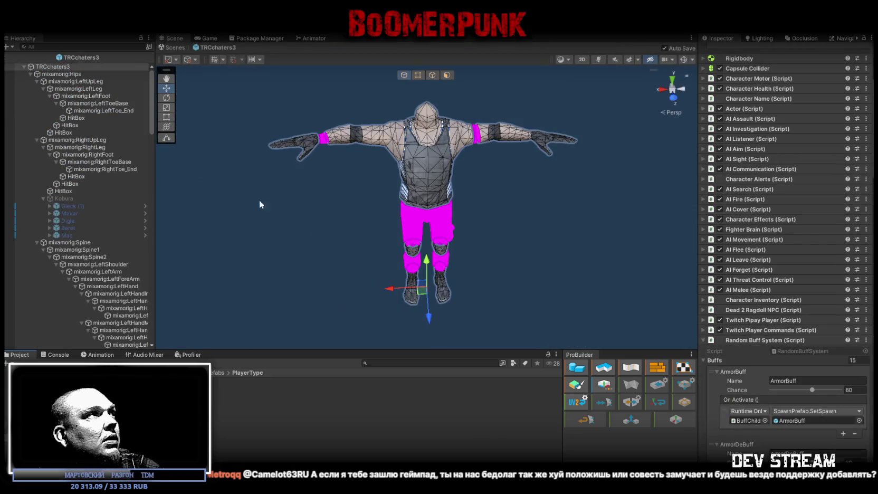
- Collapse TRCchaters3's bone tree, ping its TCRchar1Avatar, and select the TC Rchar 2 model
alt+click(24, 67)
click(23, 67)
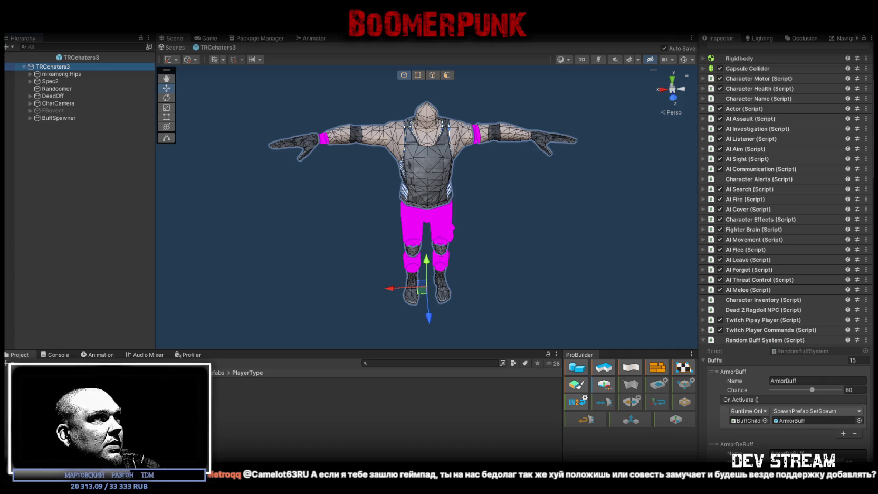
scroll(736, 101, up, 5)
click(807, 104)
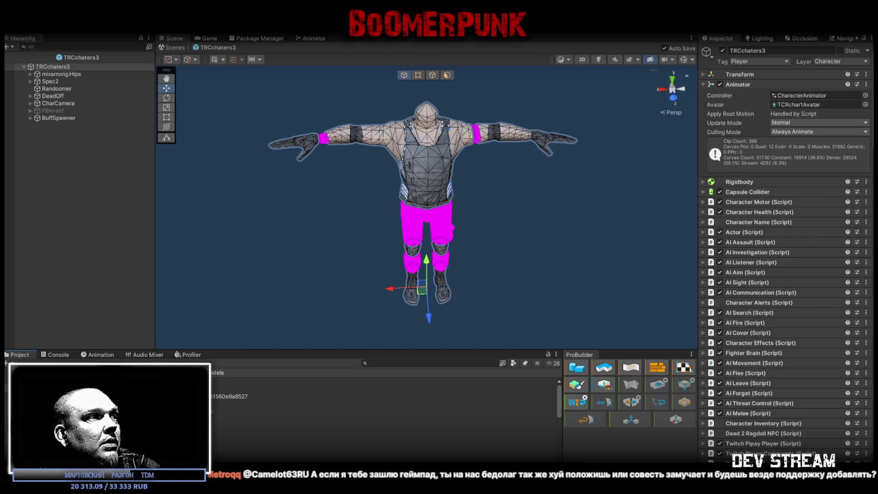
click(369, 439)
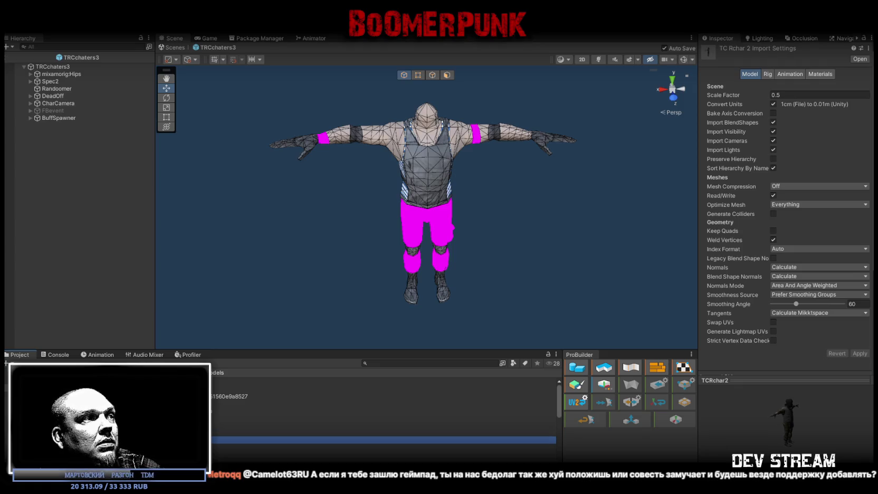
- Add TCRchar2 under TRCchaters3, unpack it, and delete its Spec_Heads object
mouse_move(132, 440)
mouse_down()
mouse_move(129, 307)
mouse_move(62, 70)
mouse_up()
right_click(50, 126)
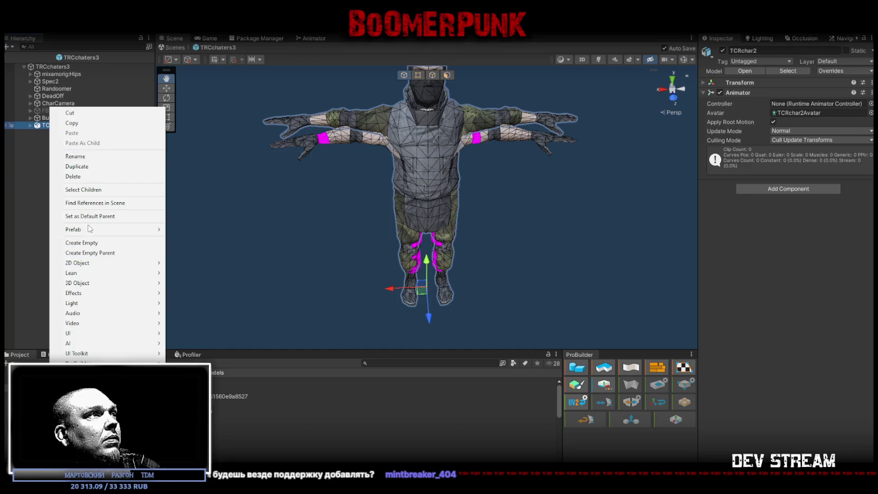
mouse_move(137, 229)
click(201, 258)
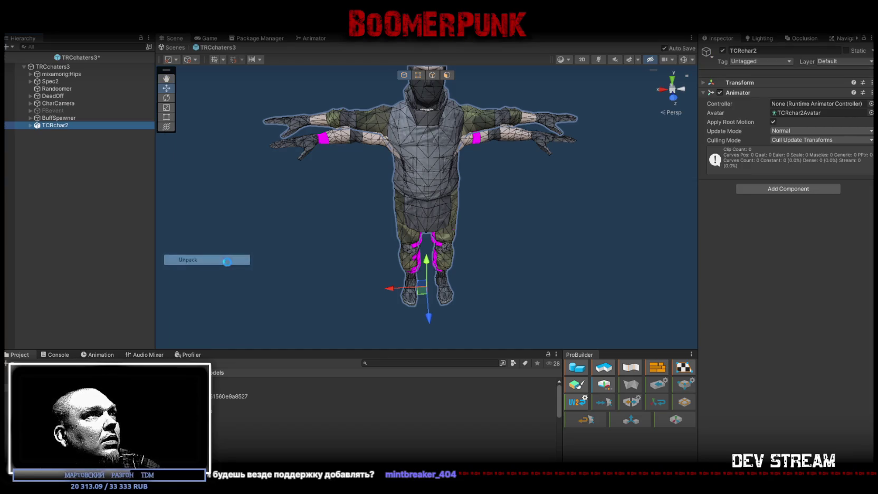
click(30, 125)
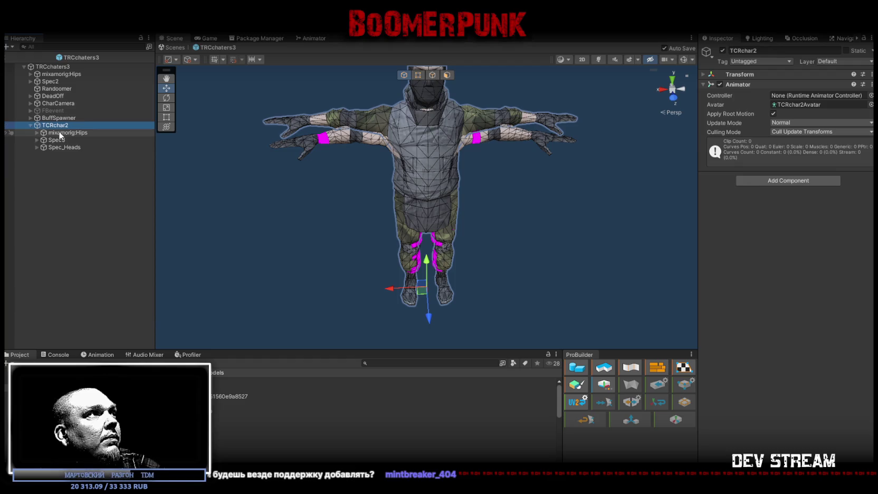
click(53, 148)
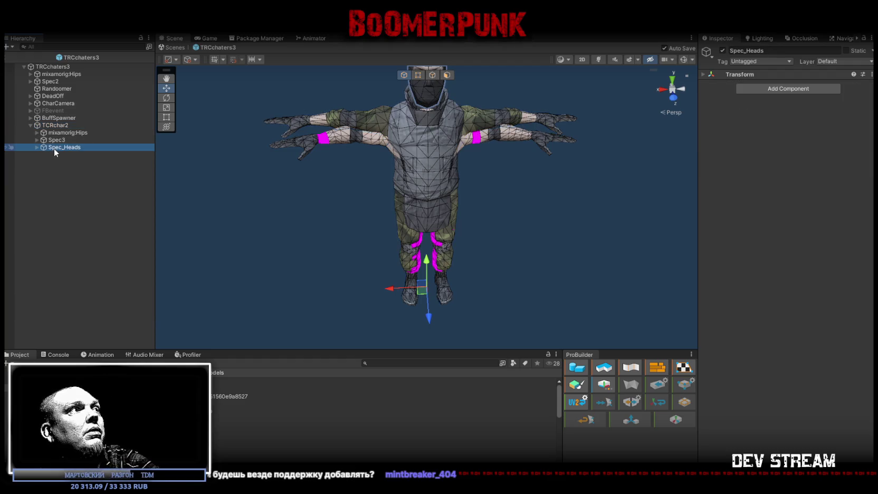
key(Delete)
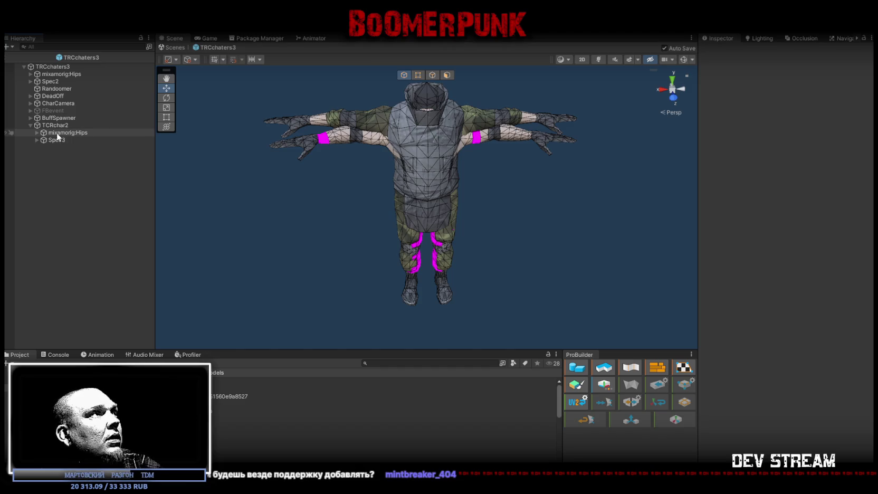
- Move mixamorig:Hips and Spec3 directly under TRCchaters3 and save the prefab
click(57, 133)
shift+click(57, 140)
mouse_move(57, 140)
mouse_down()
mouse_move(57, 62)
mouse_move(57, 73)
mouse_up()
key(ctrl+s)
click(58, 67)
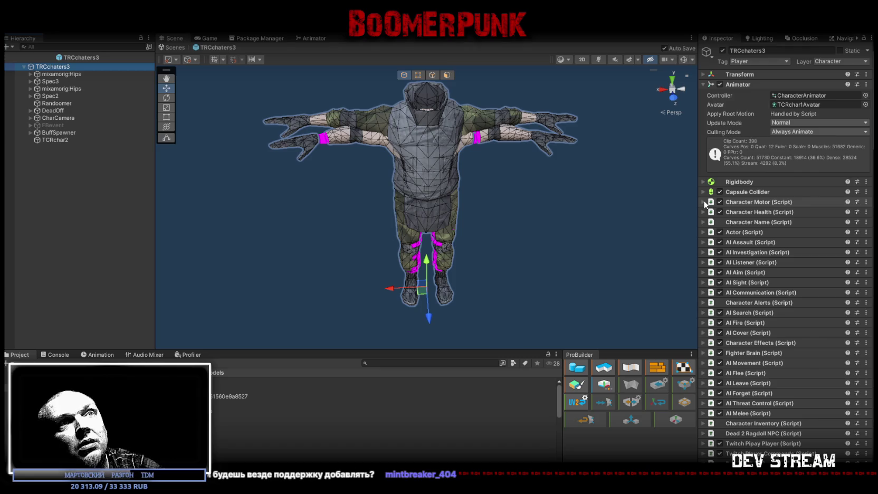
scroll(716, 298, down, 6)
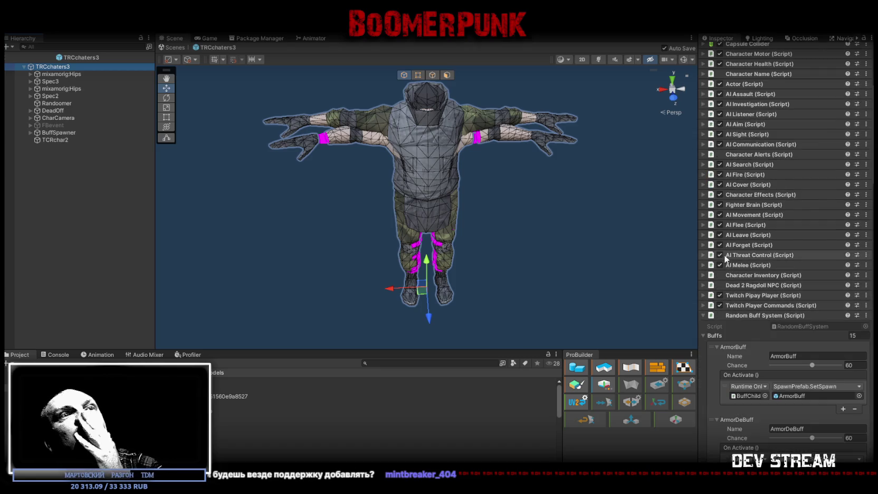
scroll(752, 266, up, 2)
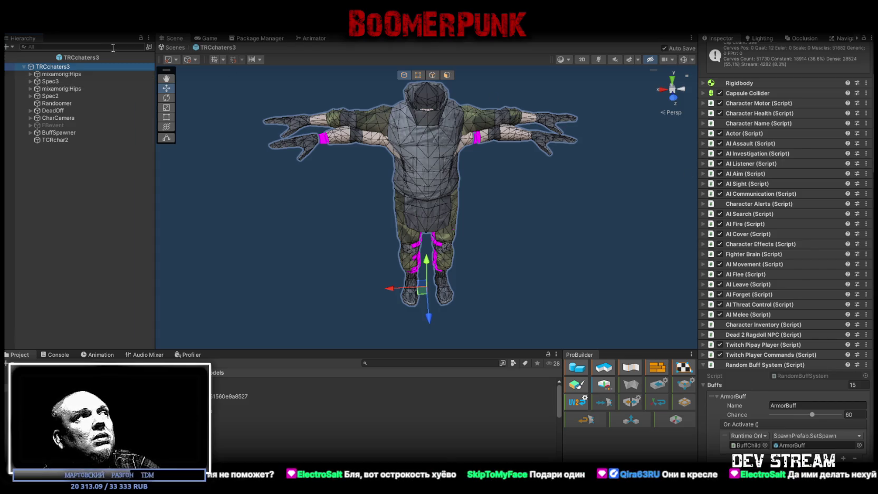
- Expand Spec2 and Spec3 to inspect their clothing parts, such as Spec2_Kurtka
click(51, 98)
key(Right)
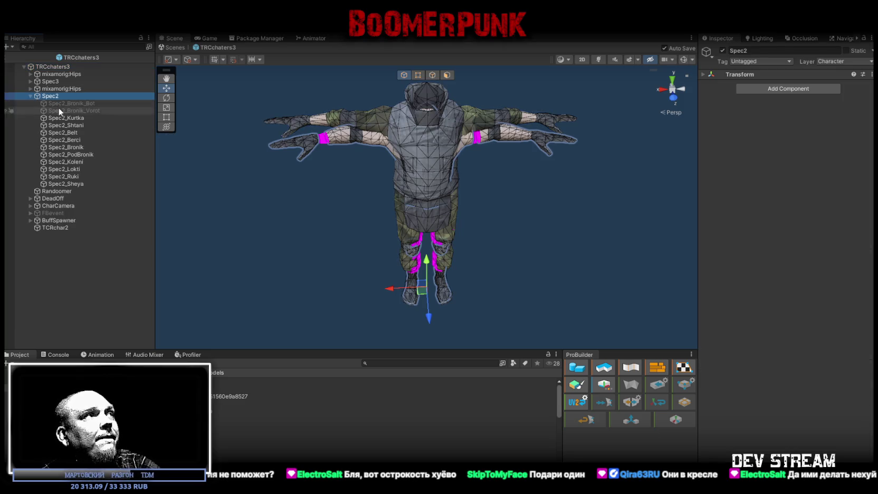
click(69, 117)
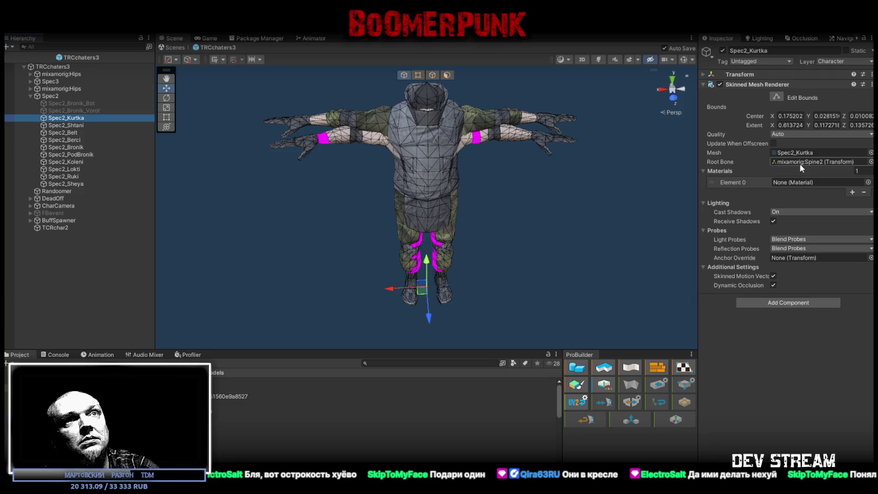
click(30, 81)
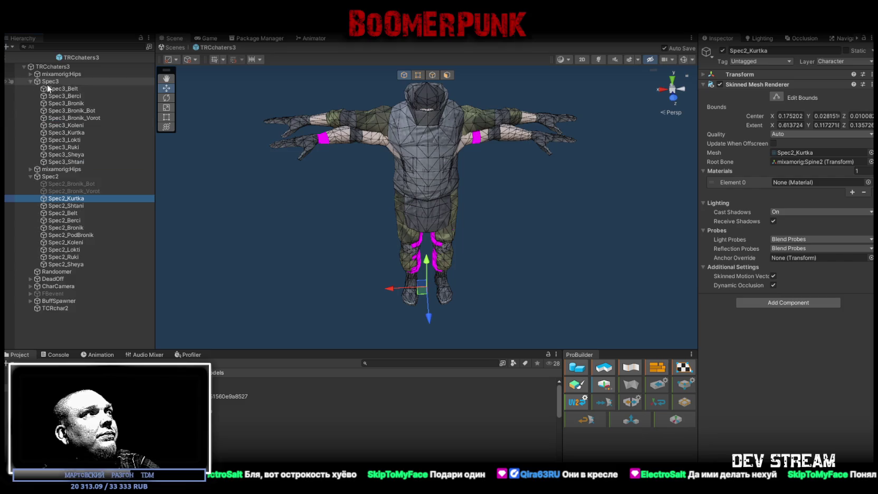
click(77, 89)
shift+click(82, 162)
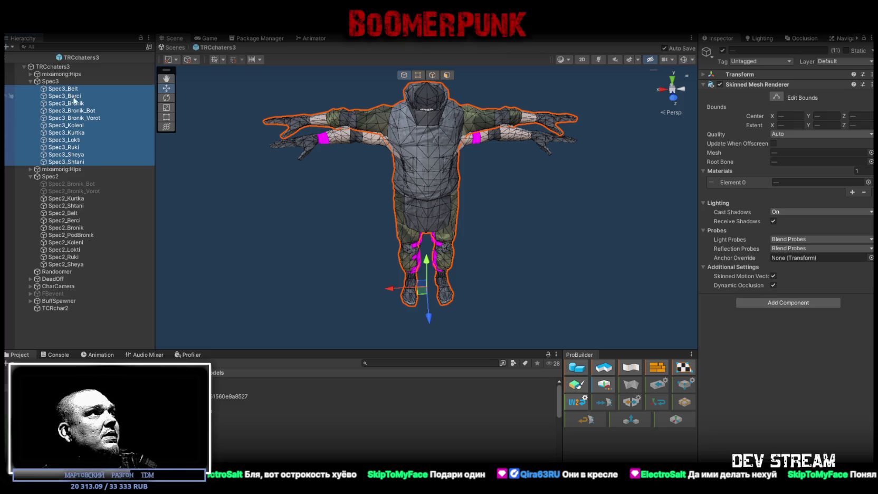
- Move Spec3_Bronik_Bot and Spec3_Bronik_Vorot to the top of Spec3, save, and hide them
click(91, 117)
shift+click(88, 111)
drag(89, 112, 88, 89)
key(ctrl+s)
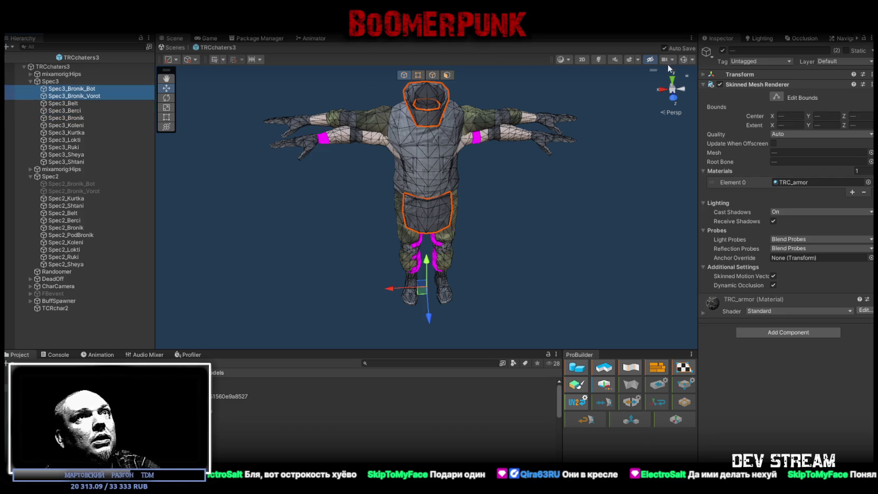
click(722, 50)
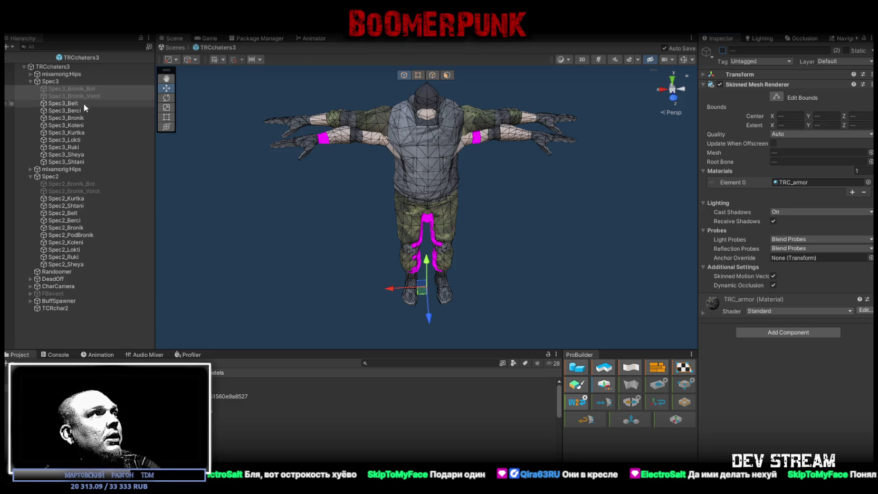
- Move Spec3_Kurtka and Spec3_Shtani beneath Spec3_Bronik_Vorot, then compare the Spec3 and Spec2 parts
click(87, 134)
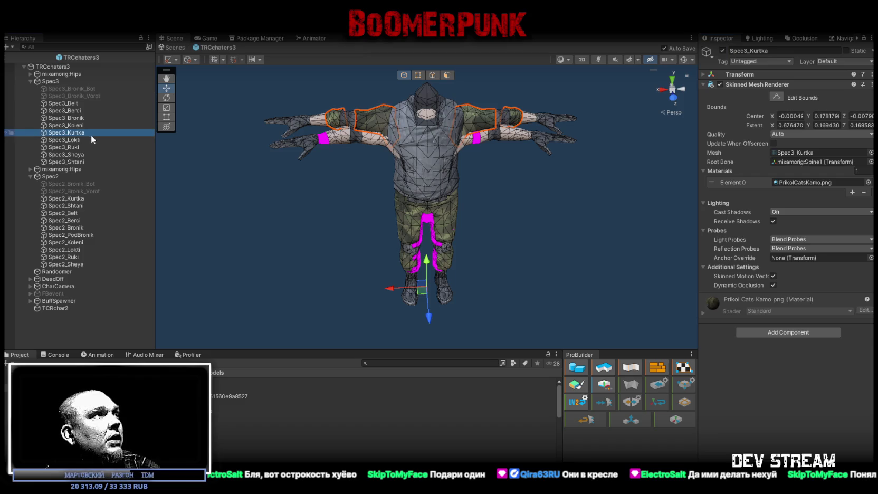
ctrl+click(84, 162)
drag(84, 161, 79, 102)
click(84, 120)
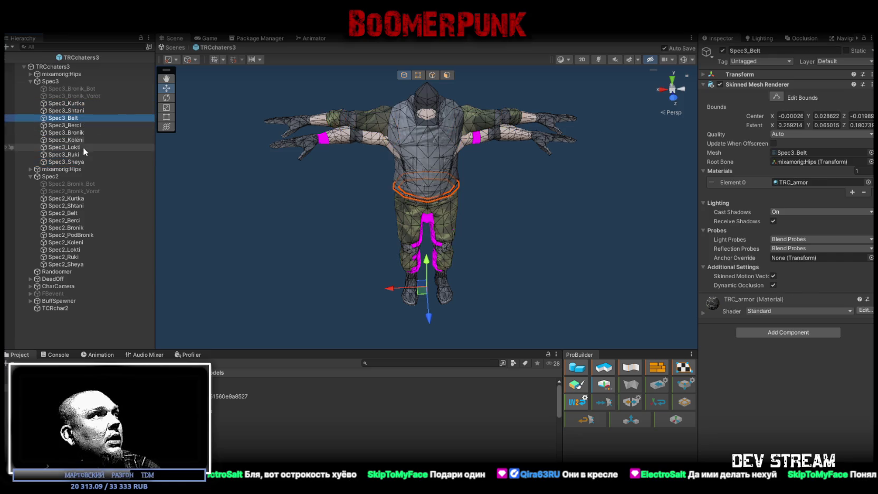
shift+click(77, 162)
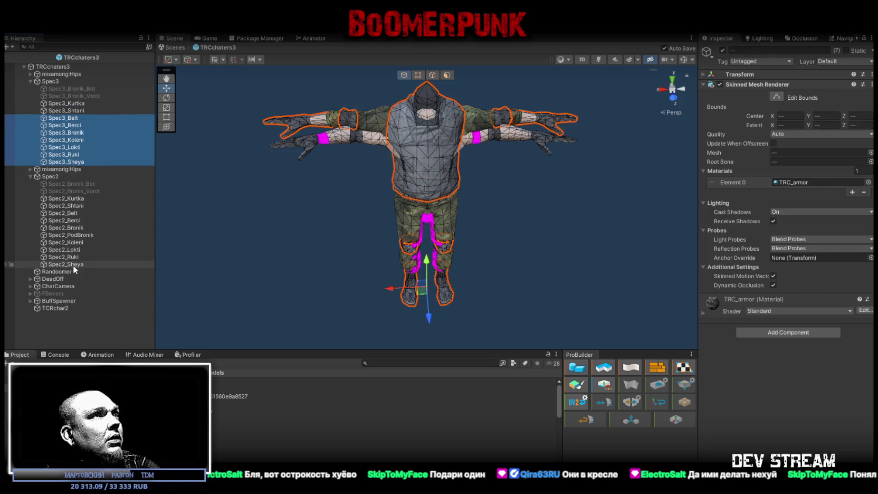
click(85, 214)
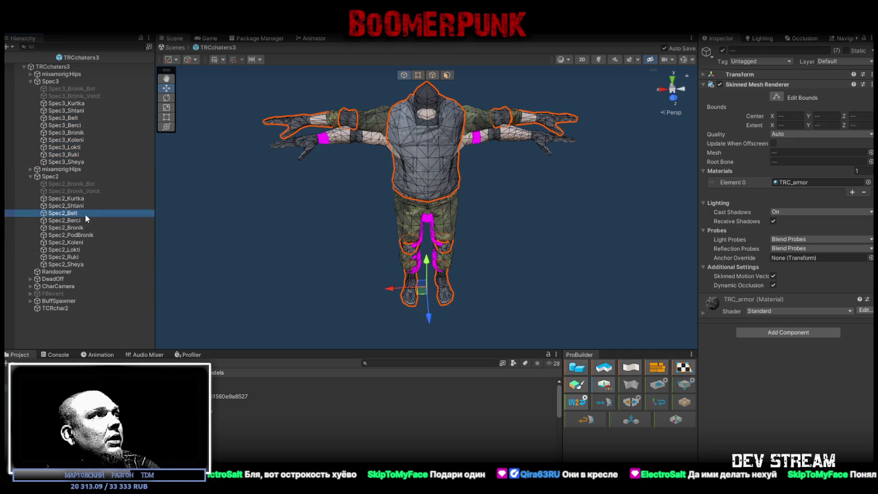
shift+click(82, 263)
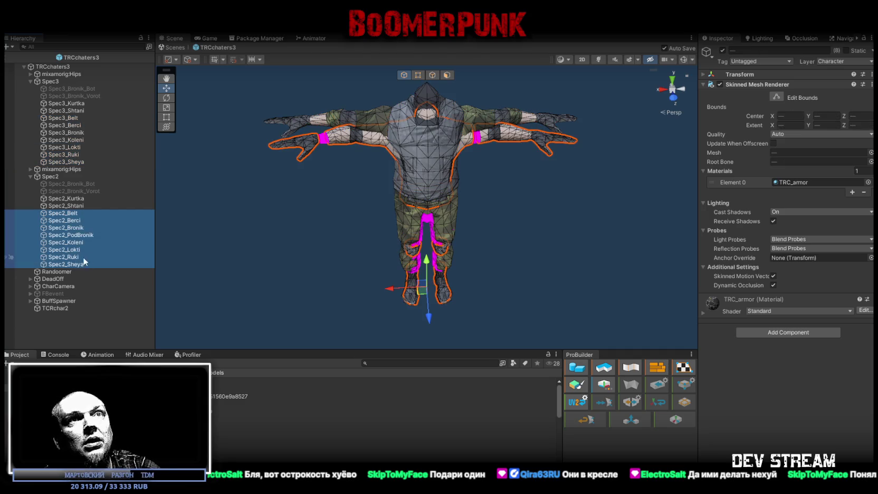
- Select Spec3_Kurtka and Spec3_Shtani together and bring up their Element 0 material picker
click(80, 205)
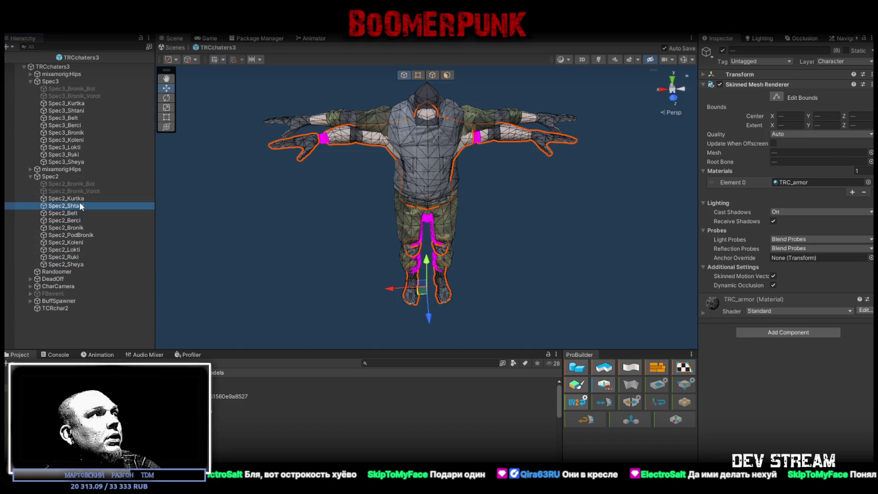
click(72, 103)
ctrl+click(76, 112)
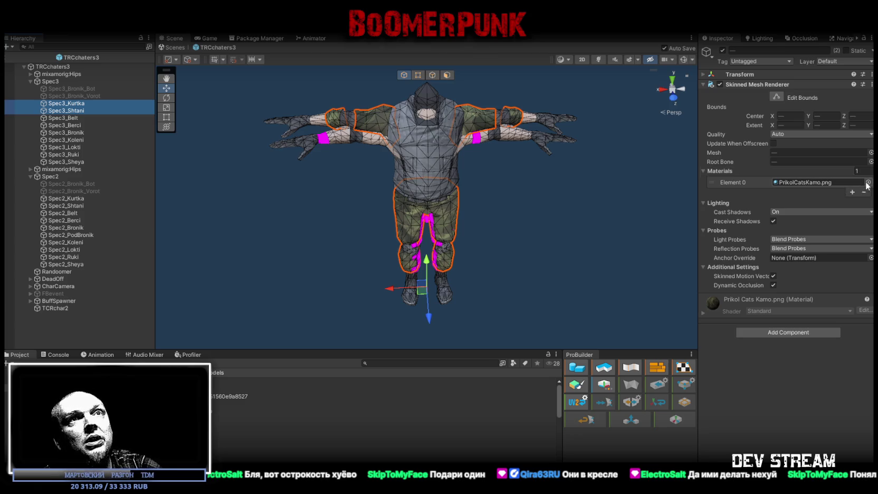
click(867, 182)
- Search 'asd' so Spec3_Kurtka and Spec3_Shtani get no material, then switch to the code editor
text(asd)
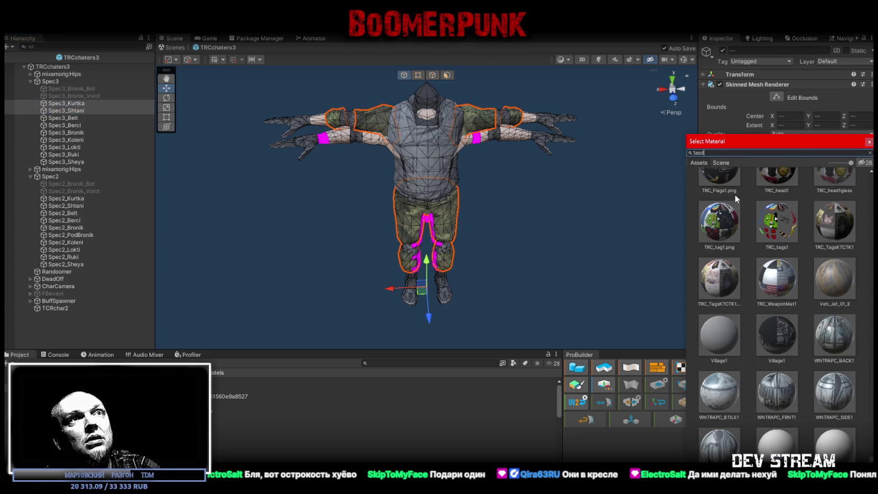
key(Return)
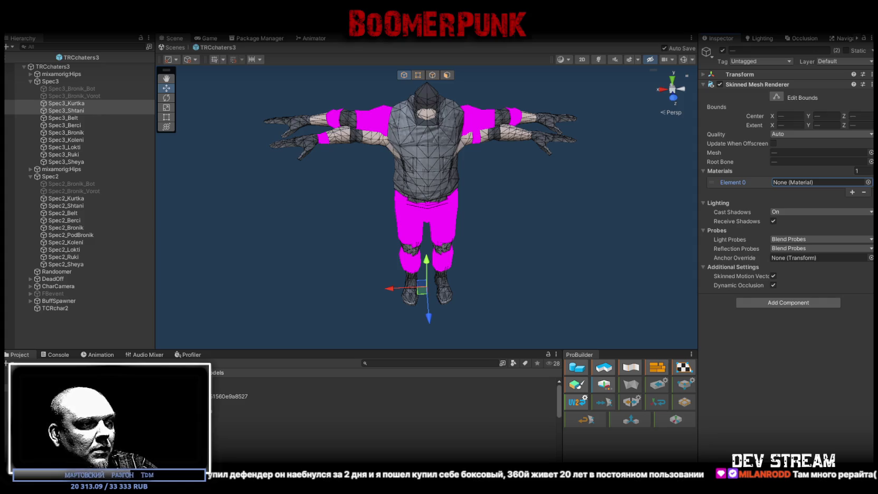
key(alt+Tab)
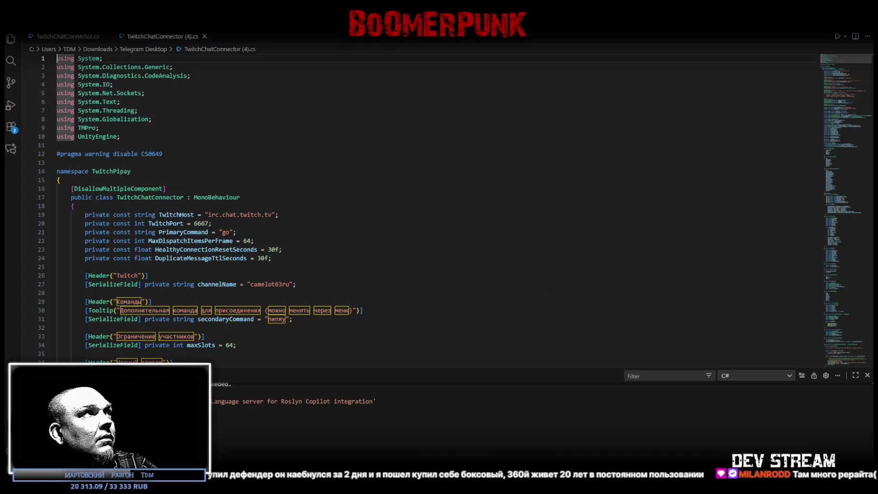
- Exit Prefab Mode to Play_Dust and open ##TwitchSystem##'s TwitchChatConnector.cs script
key(alt+Tab)
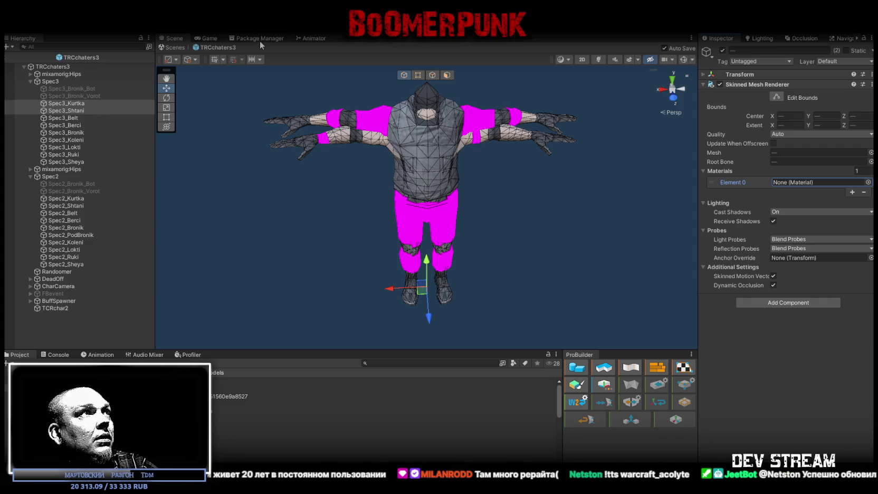
click(176, 47)
click(76, 78)
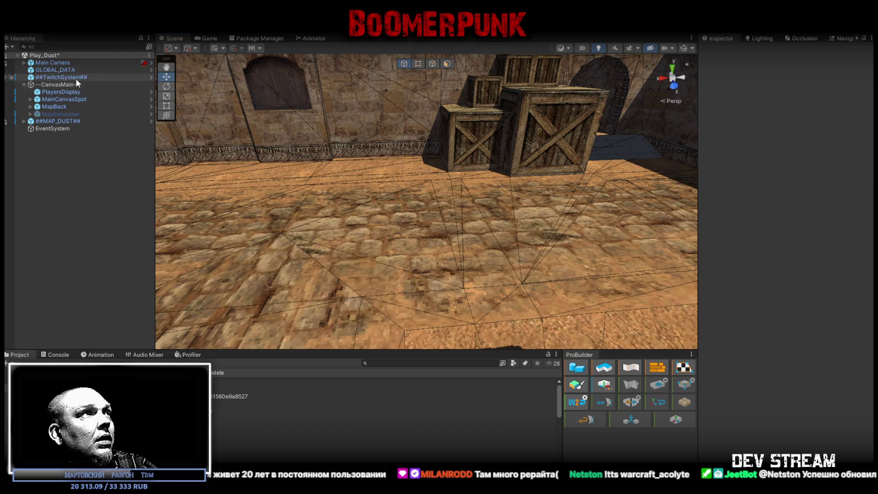
double_click(788, 112)
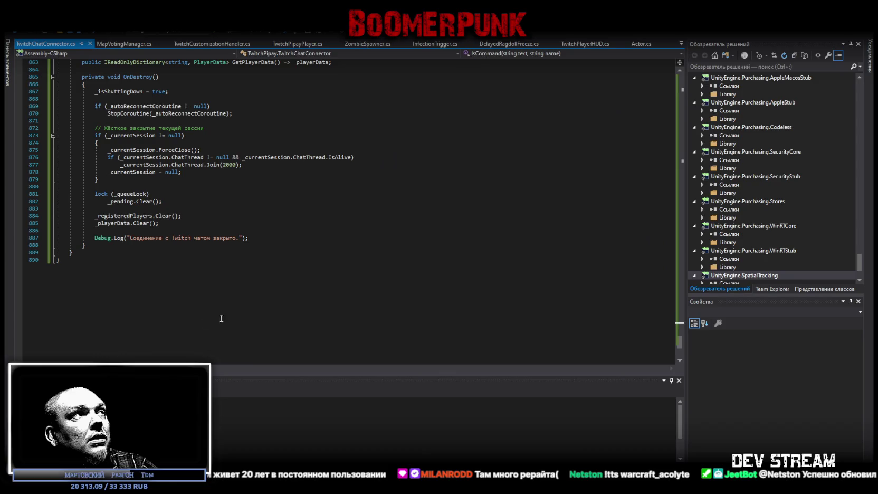
- Replace all of TwitchChatConnector.cs with the pasted new code and review it
key(ctrl+a)
key(ctrl+v)
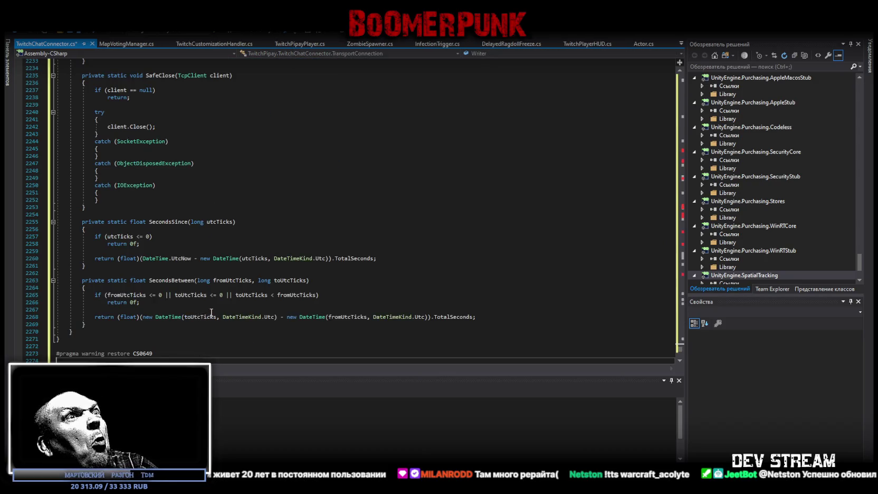
scroll(674, 338, down, 1)
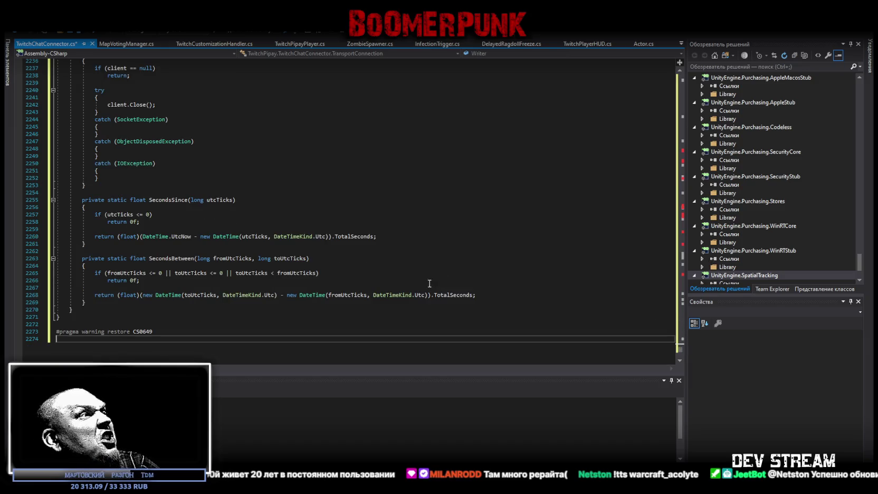
drag(681, 348, 691, 164)
scroll(522, 157, up, 20)
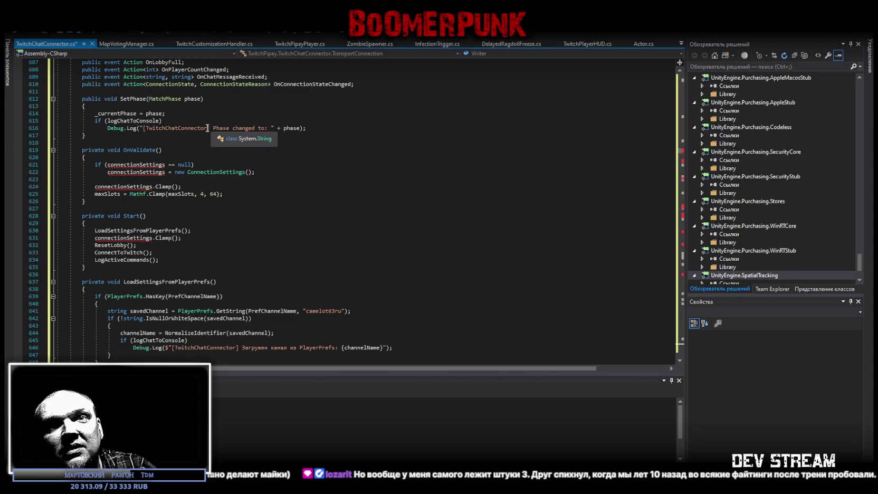
scroll(207, 128, down, 20)
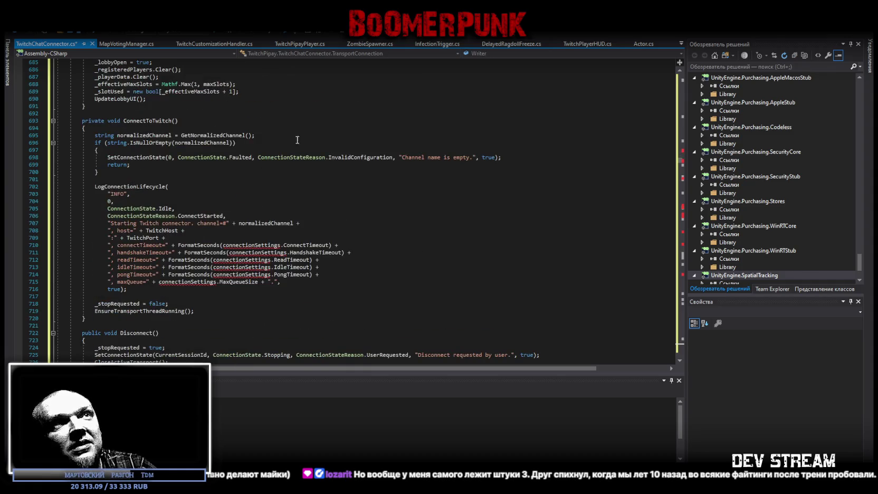
drag(679, 161, 676, 278)
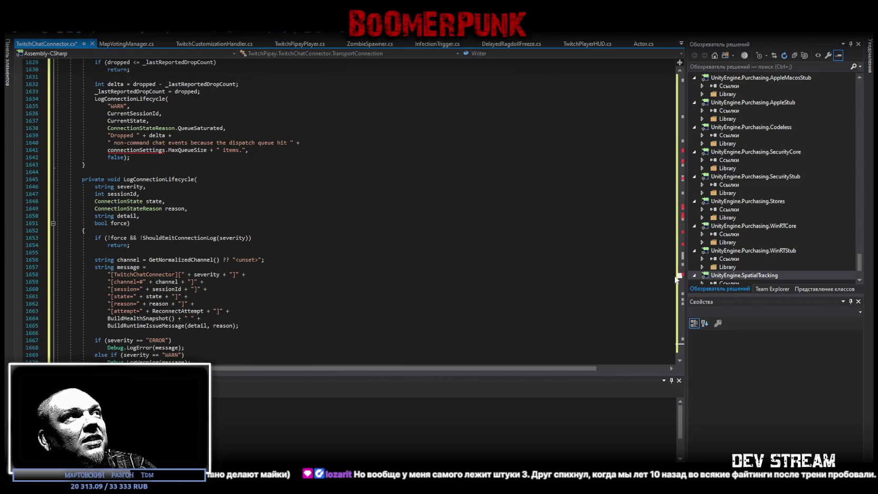
drag(676, 278, 679, 216)
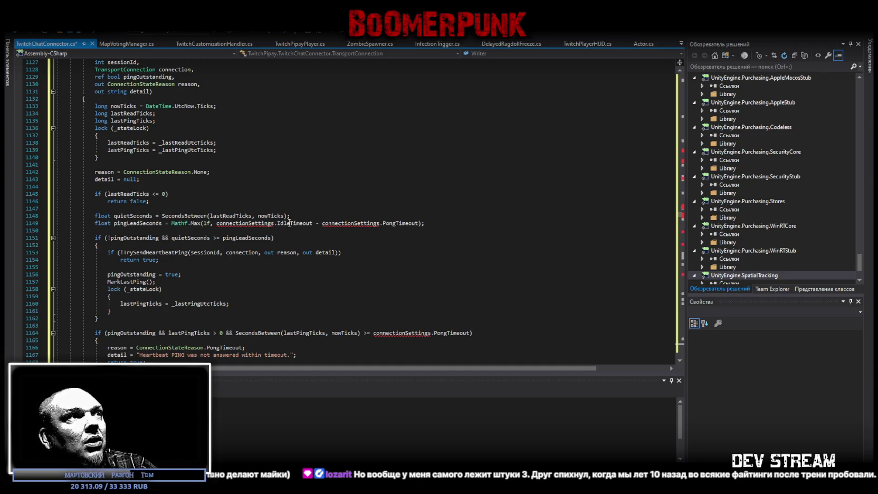
scroll(238, 226, up, 5)
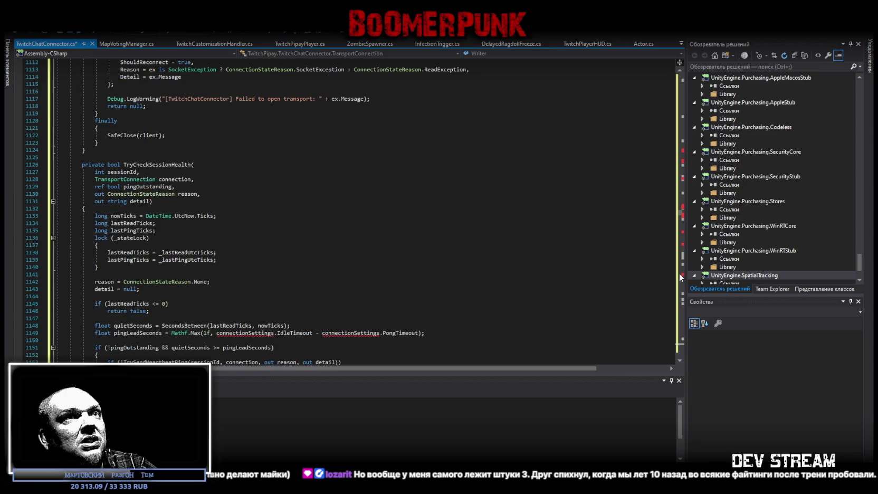
drag(677, 213, 691, 62)
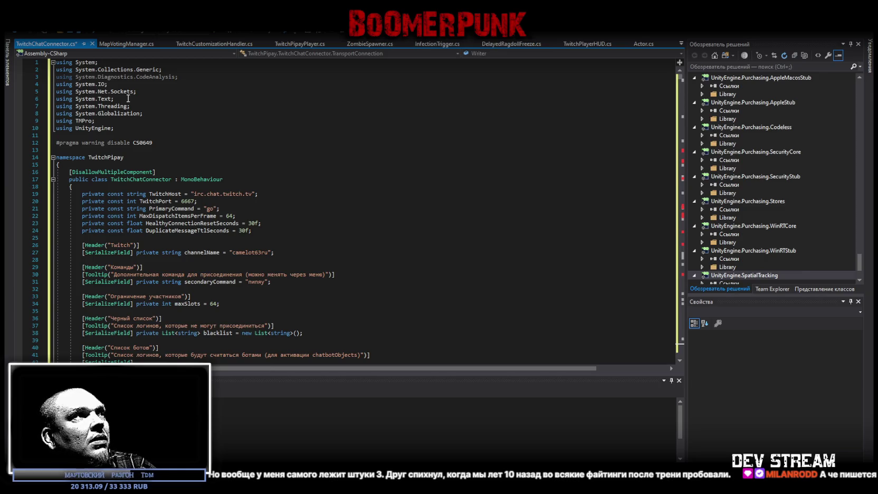
click(683, 101)
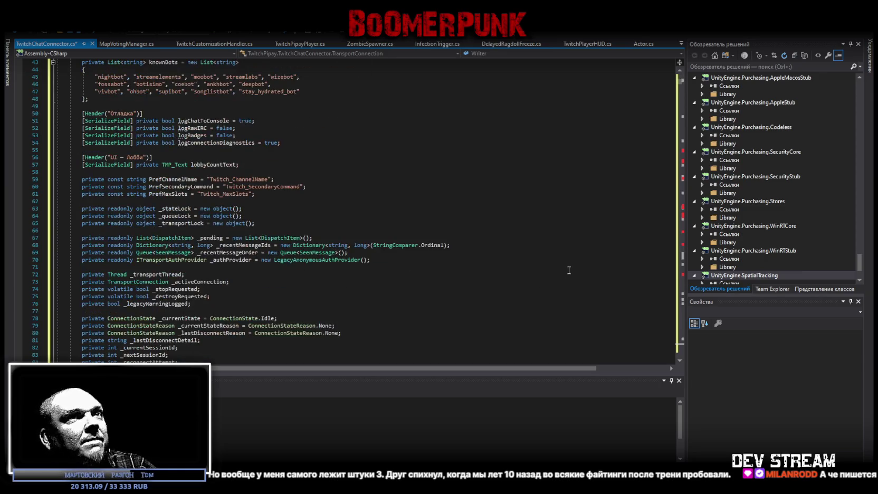
mouse_move(680, 84)
mouse_down()
mouse_move(669, 303)
mouse_move(679, 356)
mouse_move(679, 337)
mouse_move(679, 348)
mouse_up()
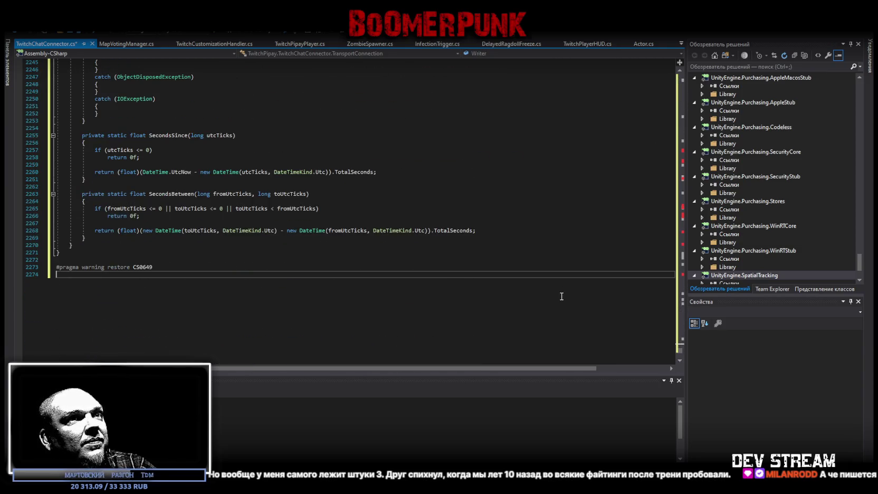
- Undo, re-paste the 2274-line code, save the script, and return to Unity
key(ctrl+z)
scroll(494, 258, down, 3)
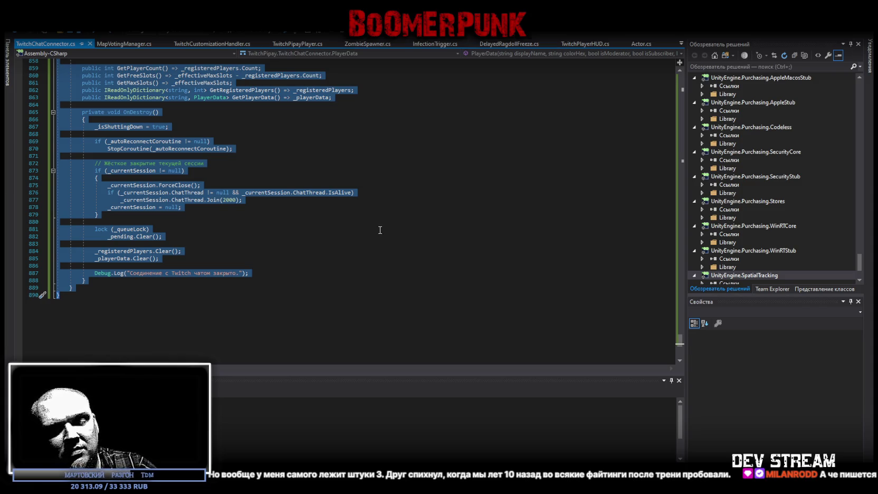
key(ctrl+v)
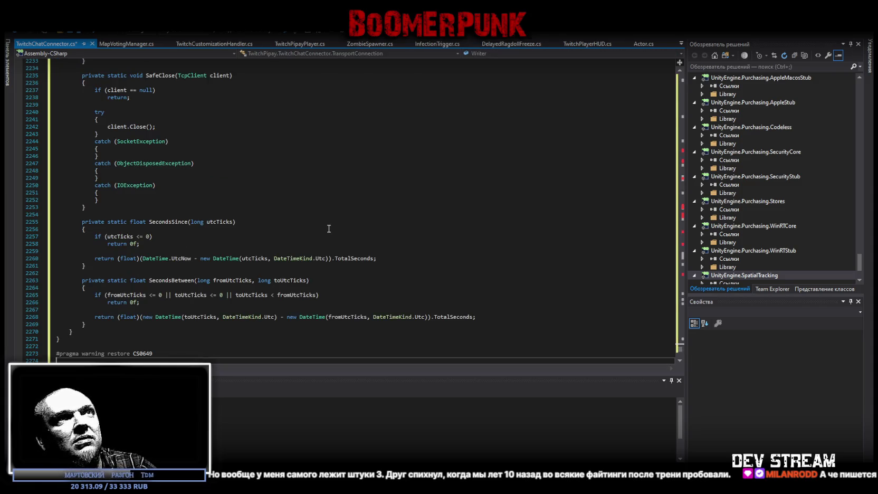
key(ctrl+s)
scroll(369, 235, down, 3)
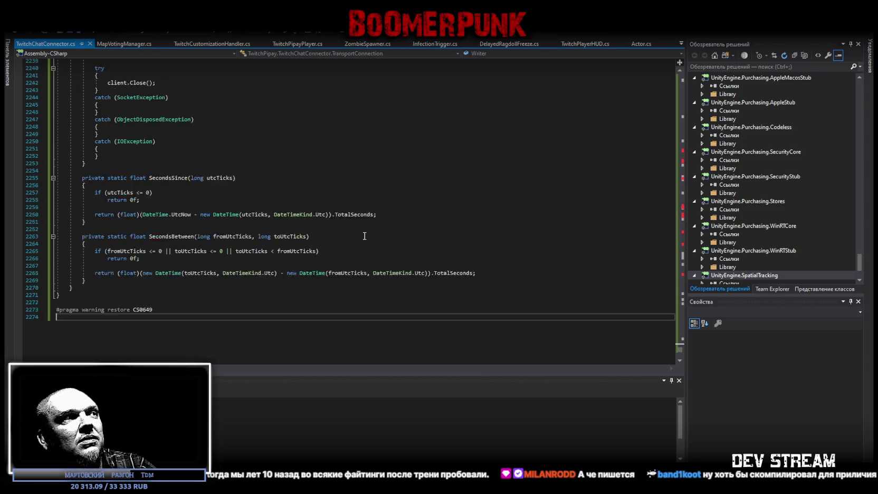
key(alt+Tab)
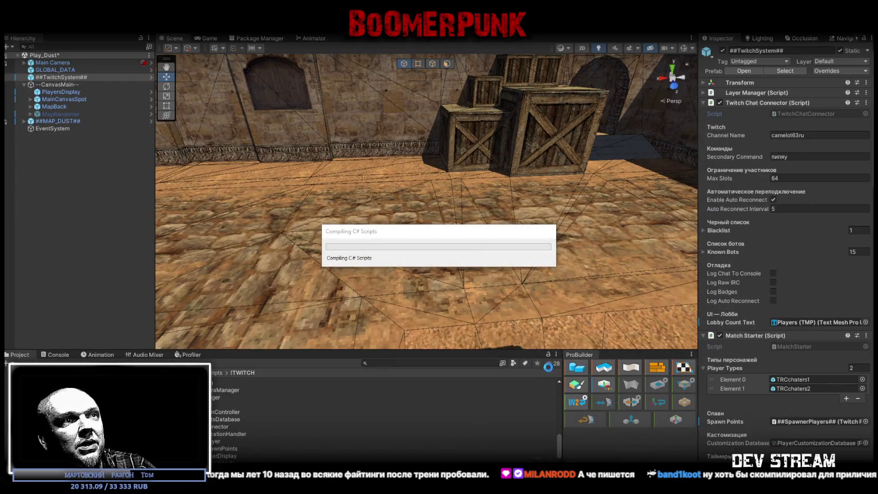
click(59, 354)
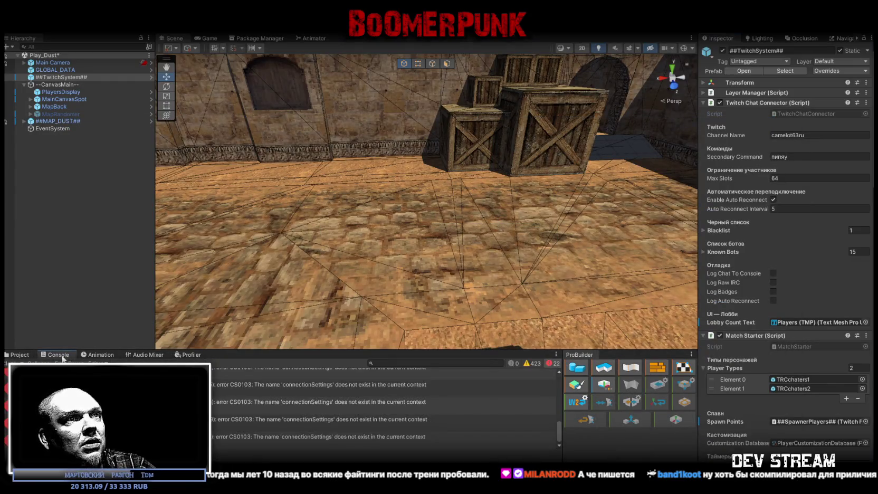
click(310, 387)
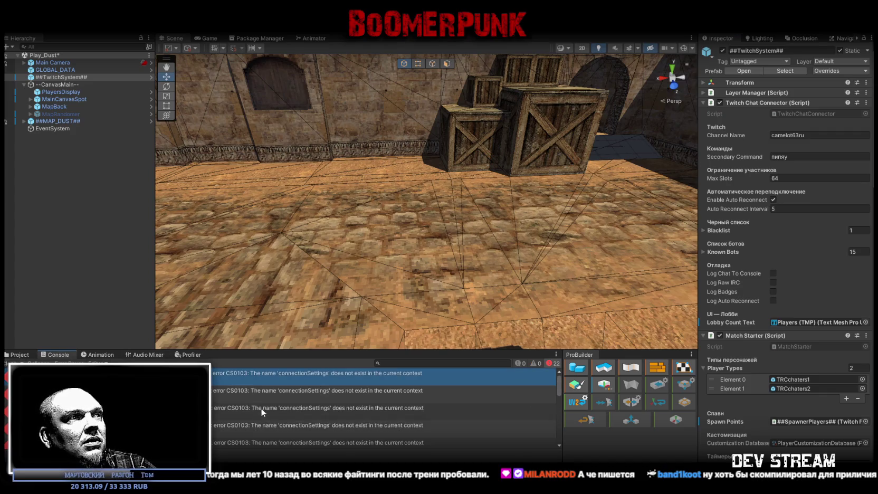
scroll(310, 393, down, 5)
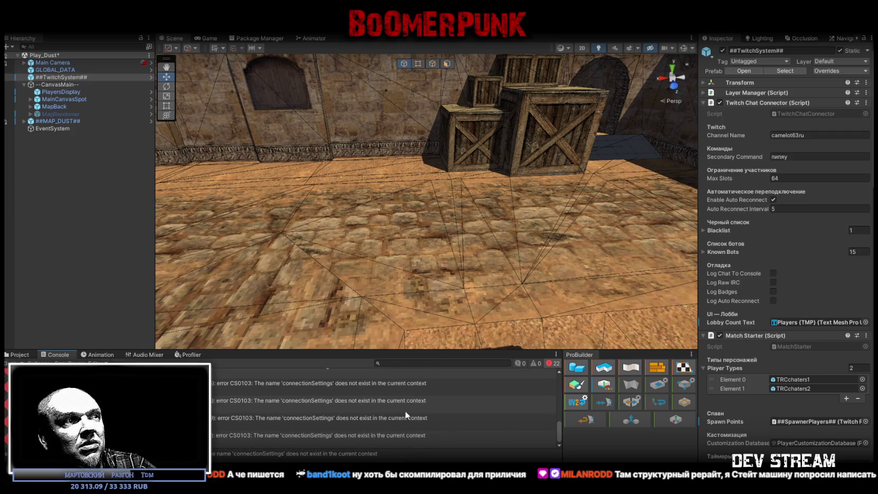
click(399, 457)
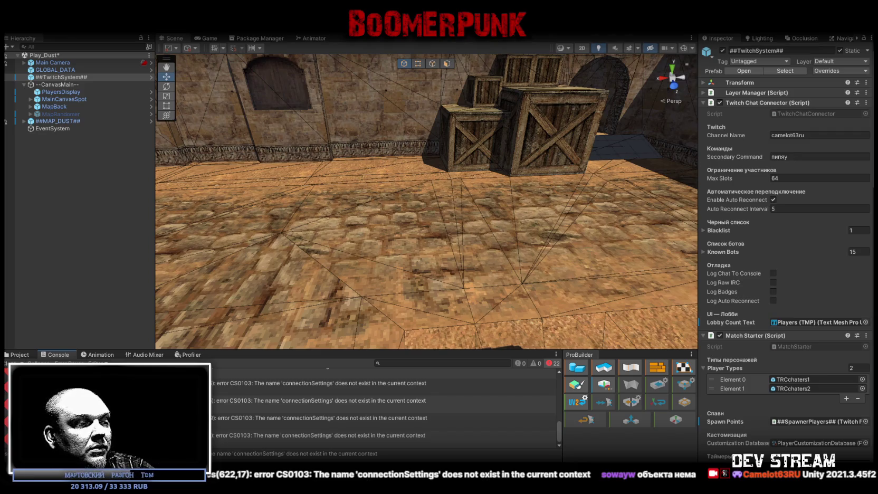
key(alt+Tab)
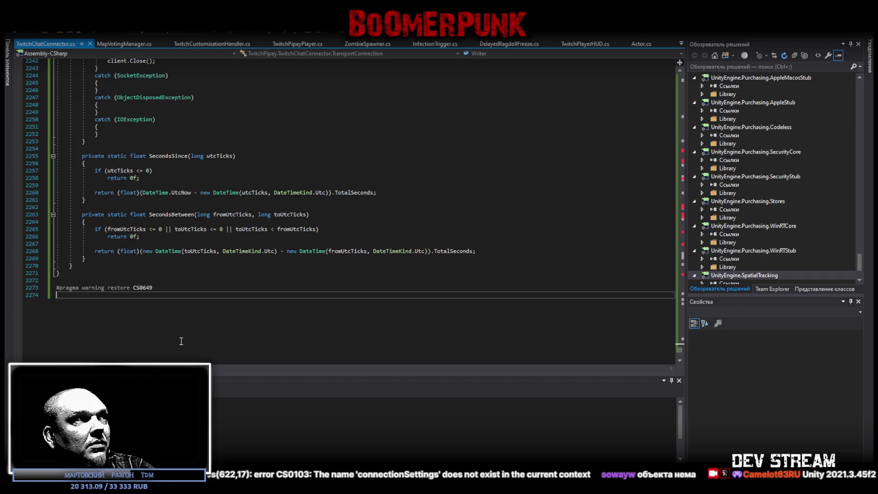
- Select all of TwitchChatConnector.cs, review the 890-line code, and return to Unity to recompile
key(ctrl+a)
scroll(110, 315, down, 1)
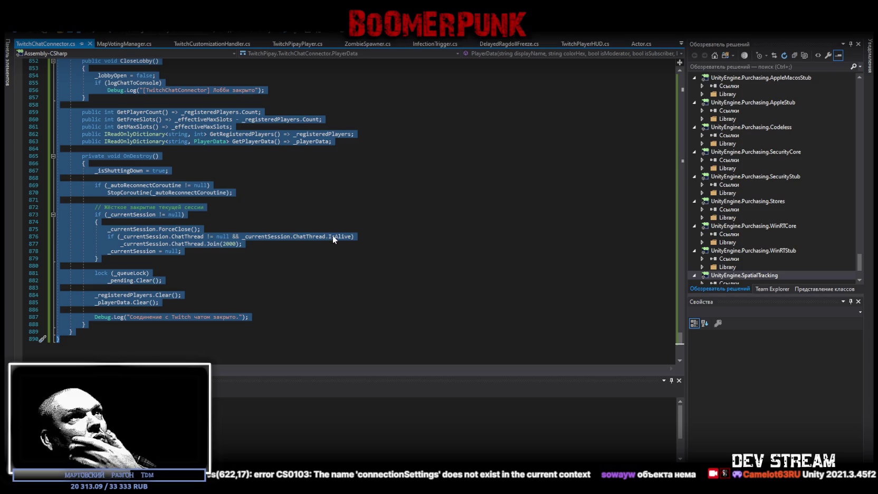
drag(680, 339, 686, 32)
mouse_move(679, 79)
mouse_down()
mouse_move(660, 137)
mouse_move(667, 79)
mouse_up()
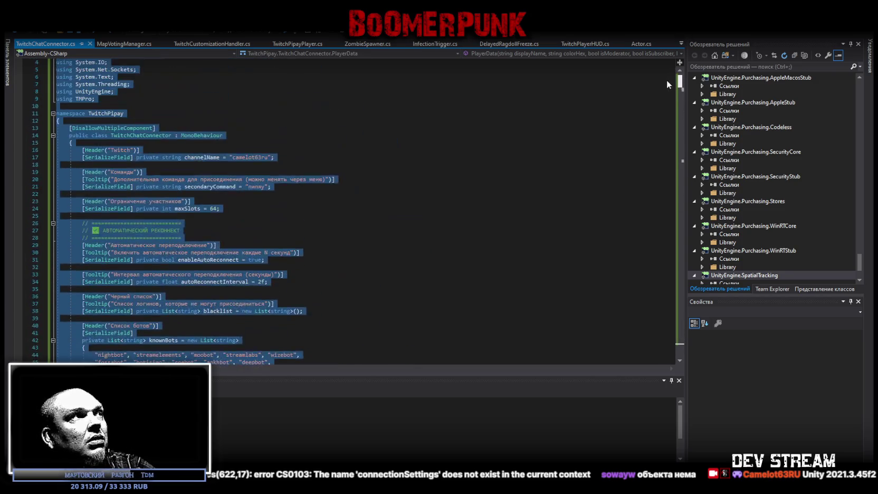
scroll(506, 196, up, 1)
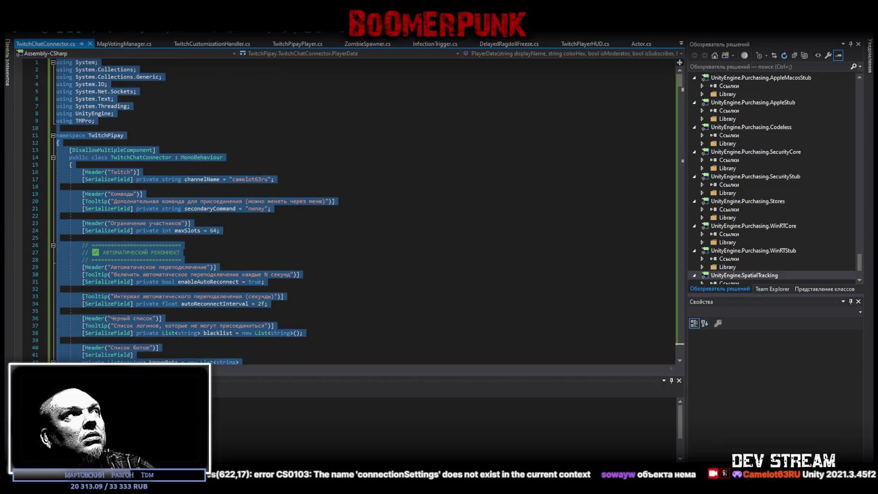
key(alt+Tab)
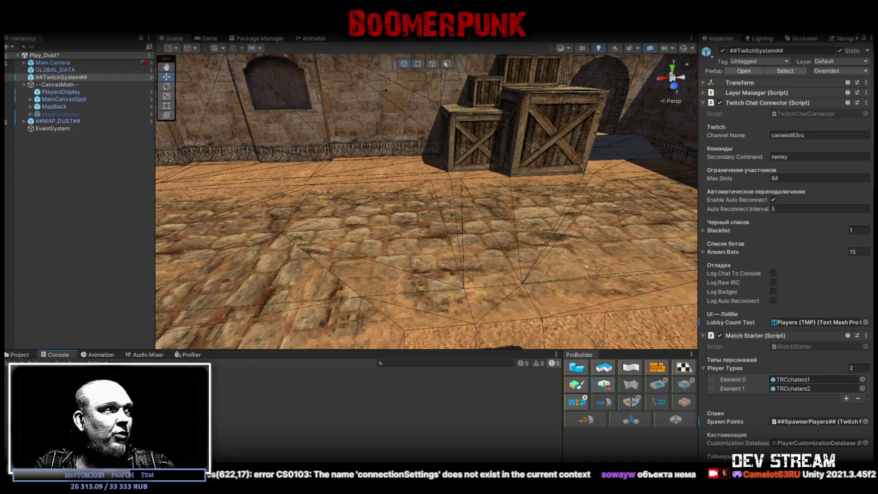
- Locate the TRCchaters3 prefab in the Project files and open it for editing
click(20, 355)
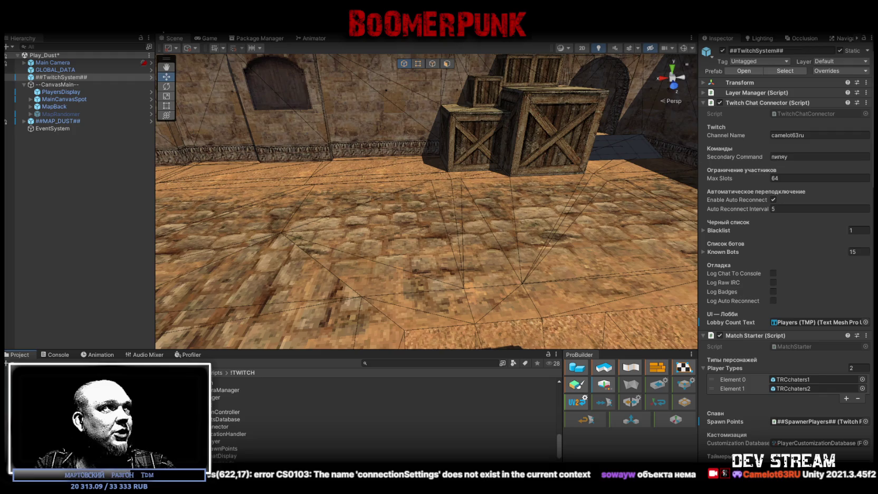
click(799, 388)
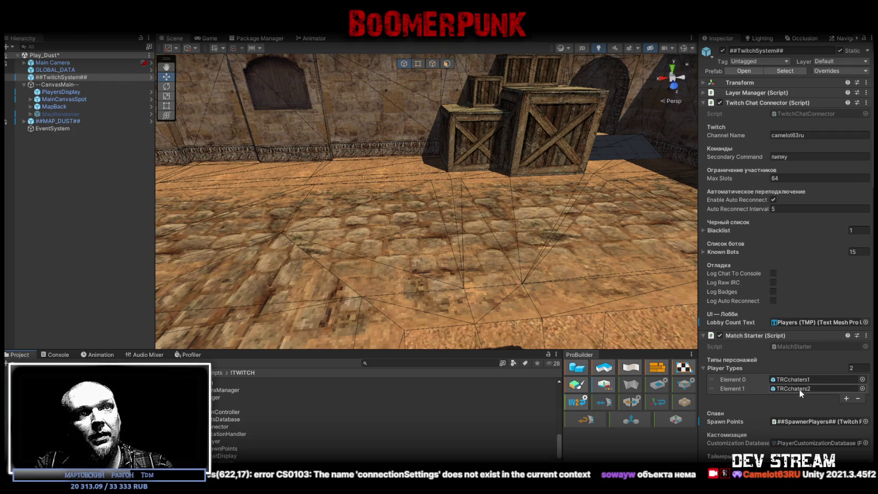
double_click(369, 403)
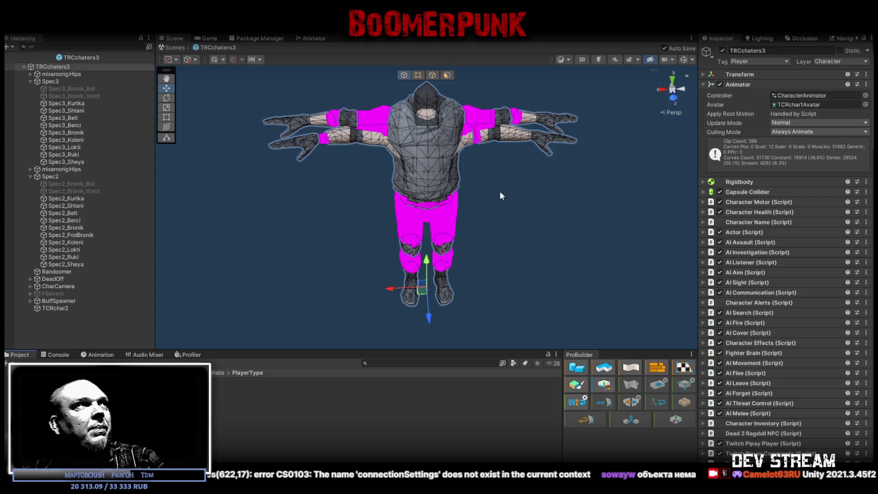
- Collapse Spec2 and drag it into TCRchar2 in the Hierarchy
click(30, 177)
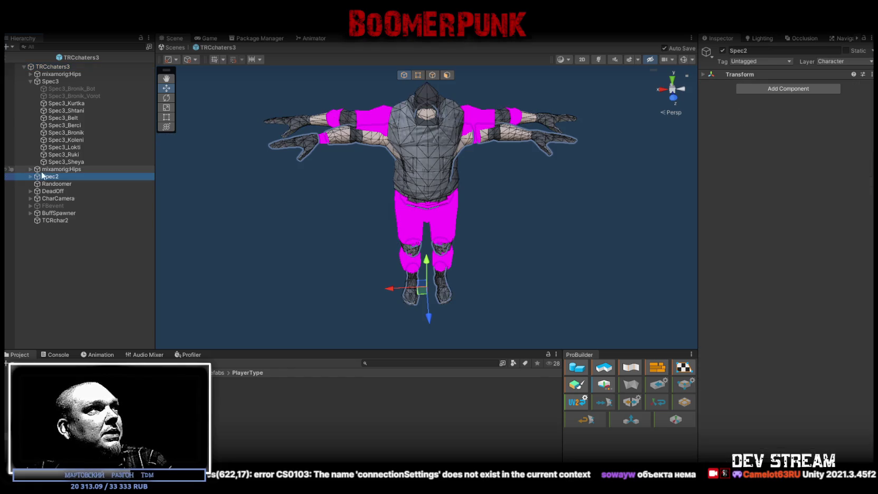
click(43, 170)
click(44, 177)
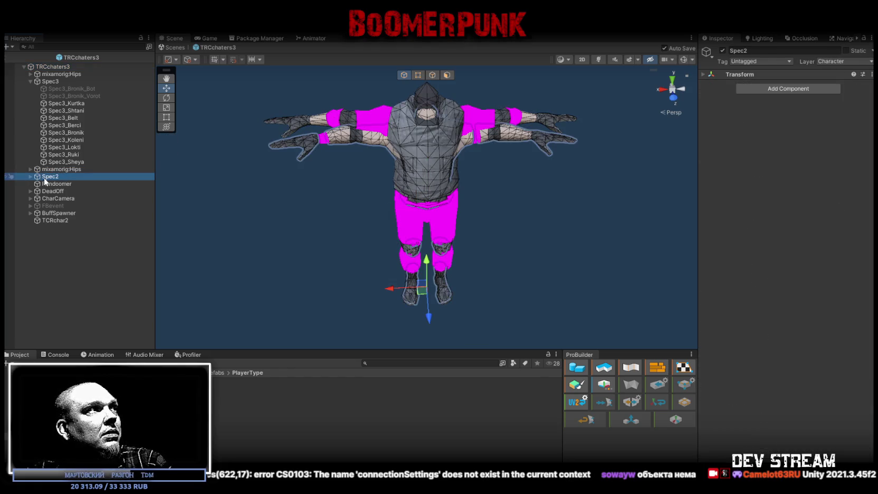
drag(46, 179, 55, 222)
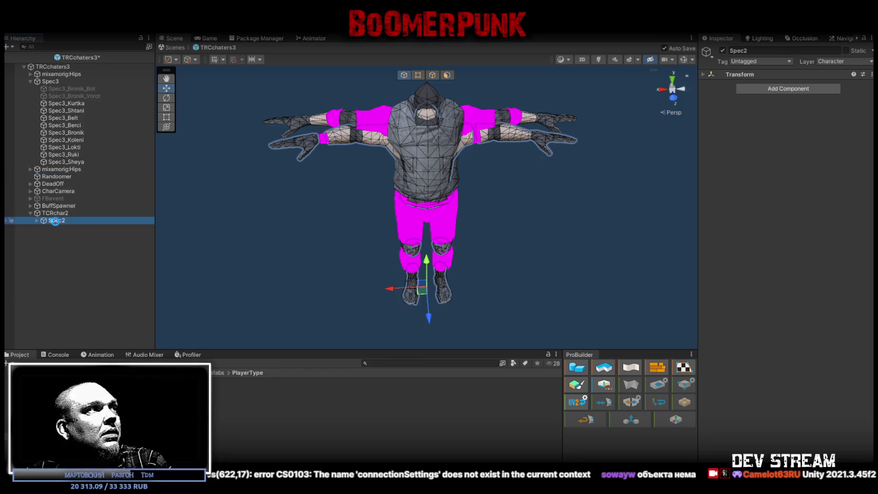
click(56, 213)
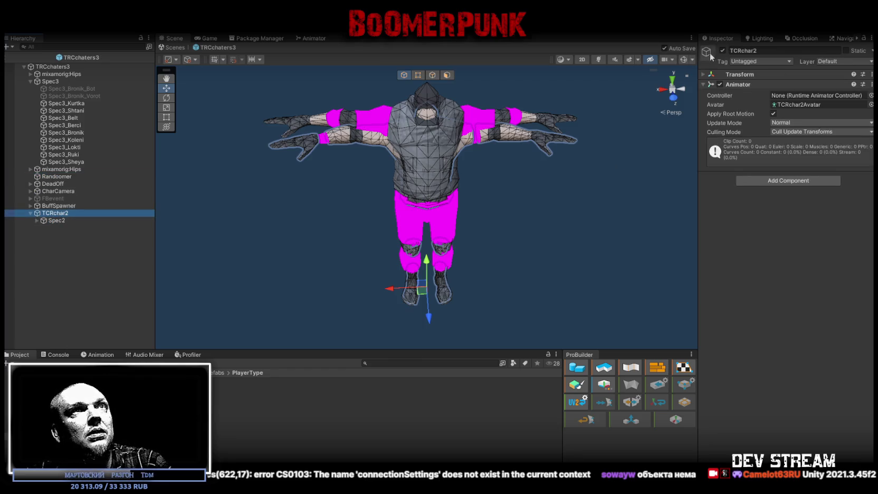
- Deactivate TCRchar2 and expand both mixamorig:Hips rigs to compare their bones
click(722, 50)
click(68, 206)
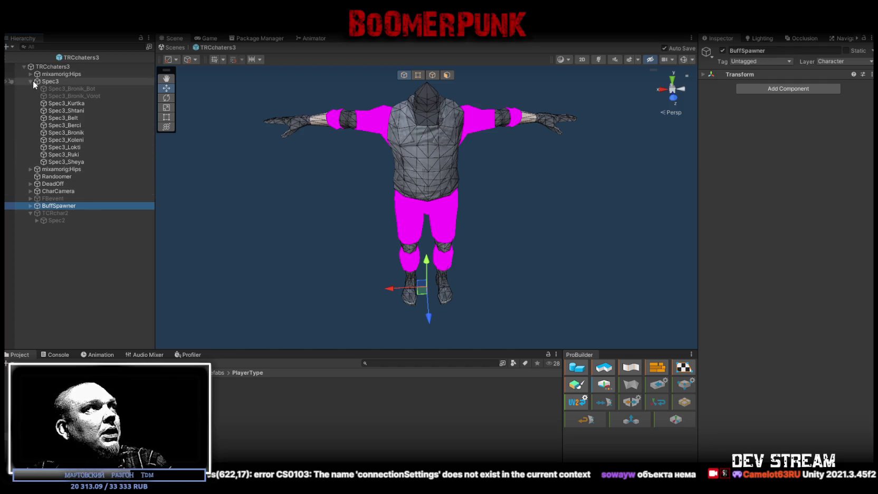
click(30, 169)
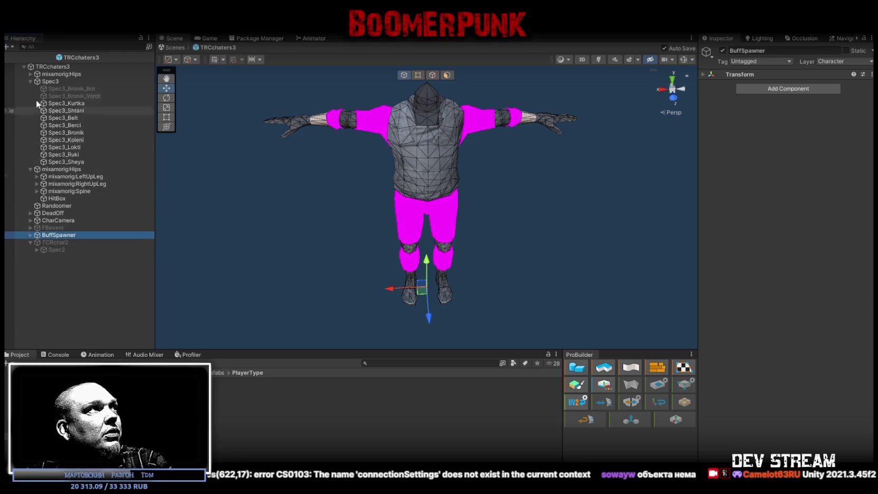
click(30, 74)
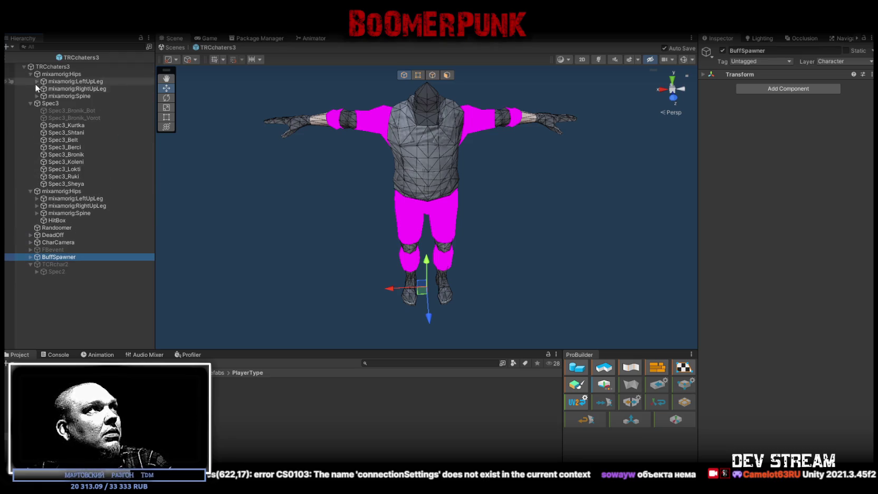
click(37, 212)
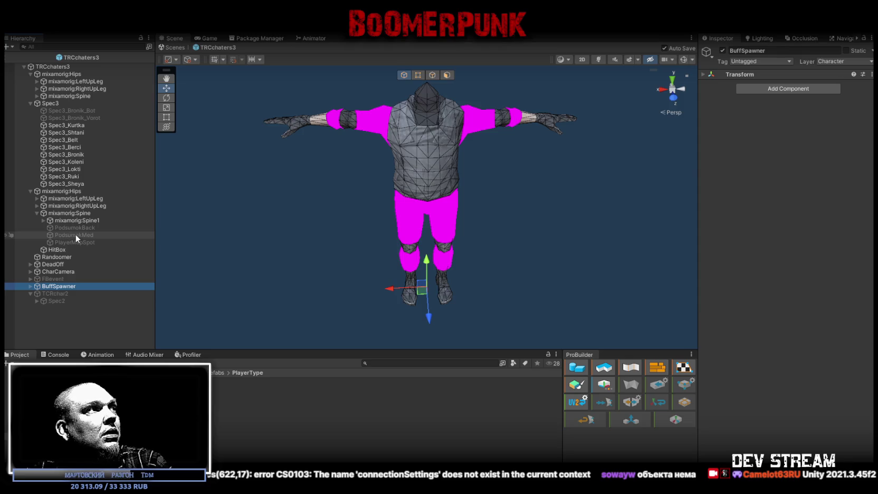
- Move the second, older mixamorig:Hips rig under TCRchar2, then select the TRCchaters3 root
click(31, 190)
click(57, 191)
drag(57, 194, 58, 237)
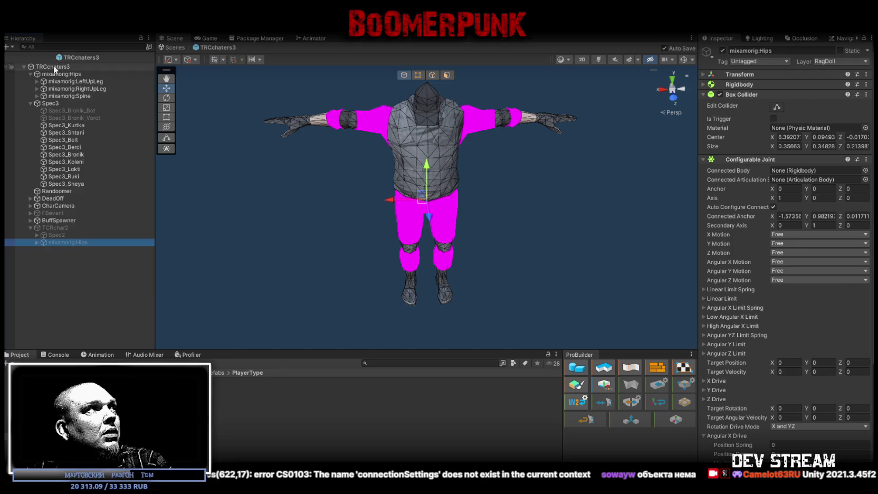
click(53, 66)
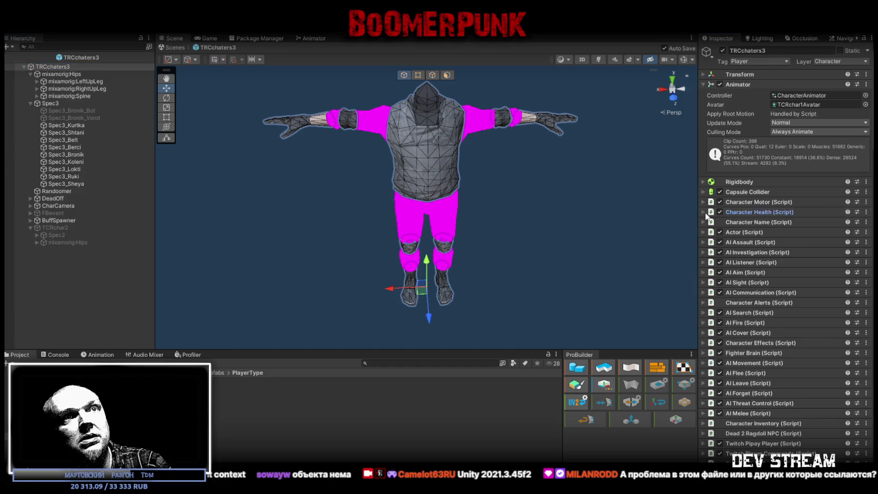
- Expand TRCchaters3's Character Health component, review its components and collapse Random Buff System
click(706, 213)
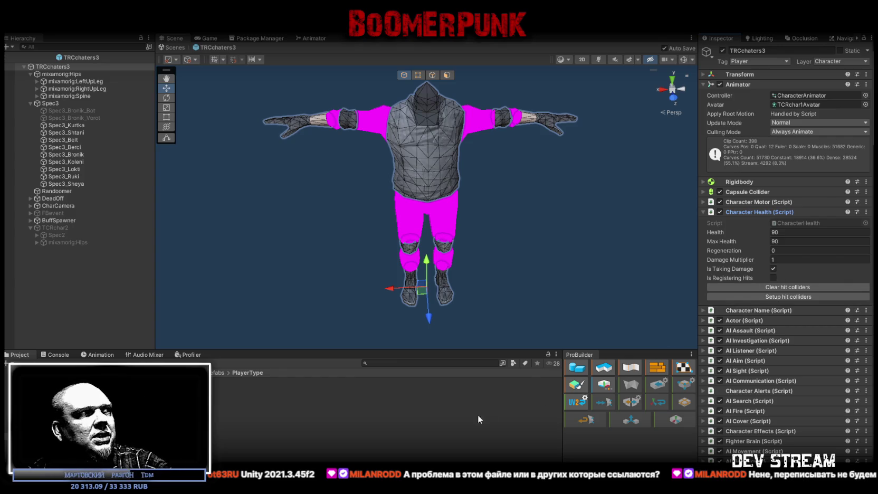
click(439, 364)
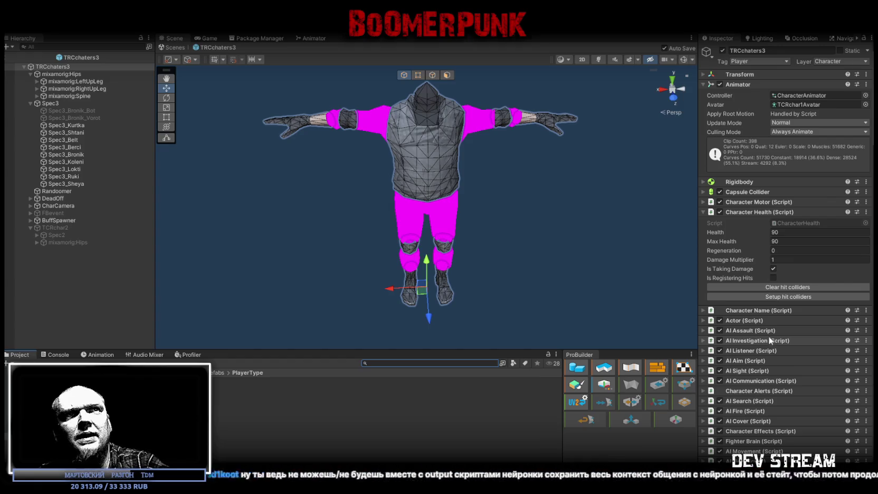
scroll(781, 354, down, 4)
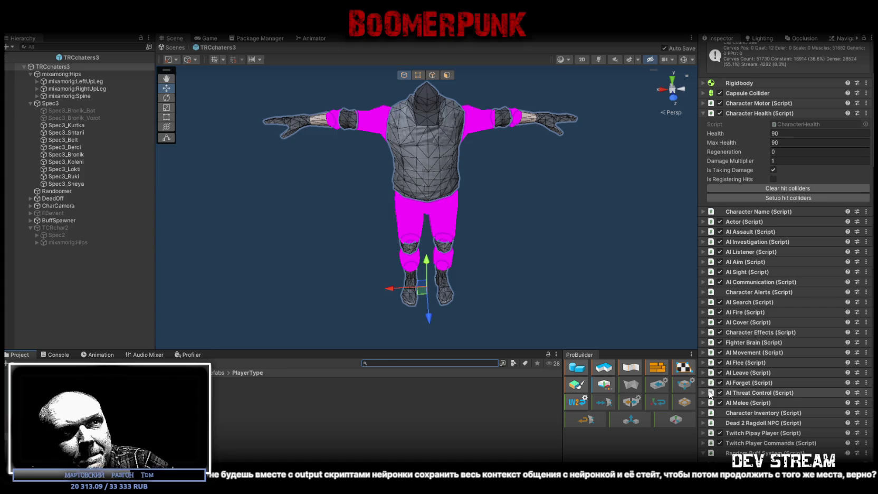
scroll(713, 444, down, 10)
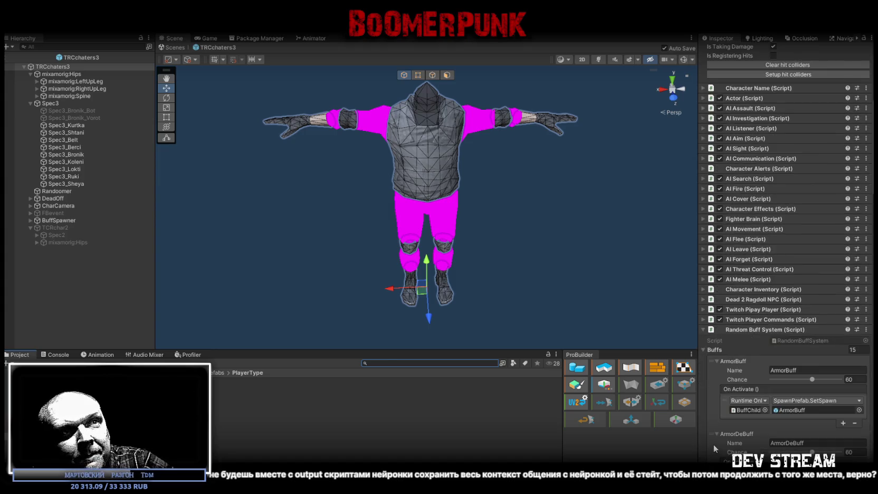
scroll(718, 437, down, 3)
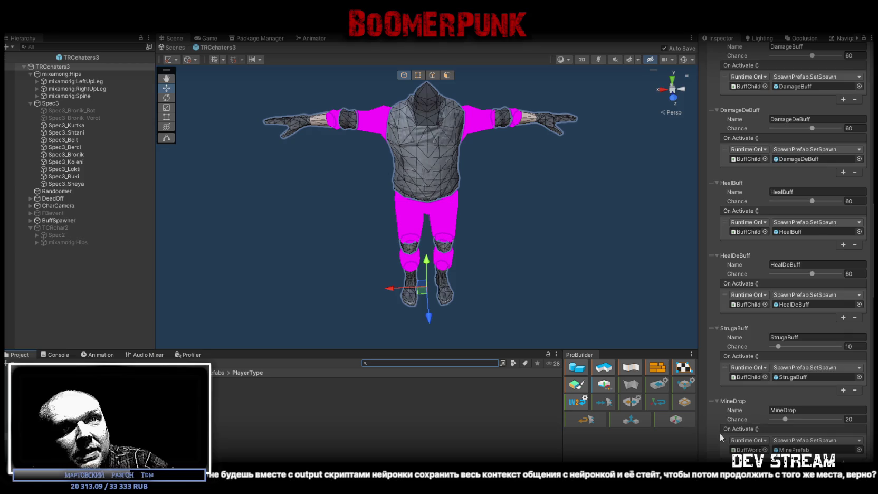
scroll(731, 417, up, 4)
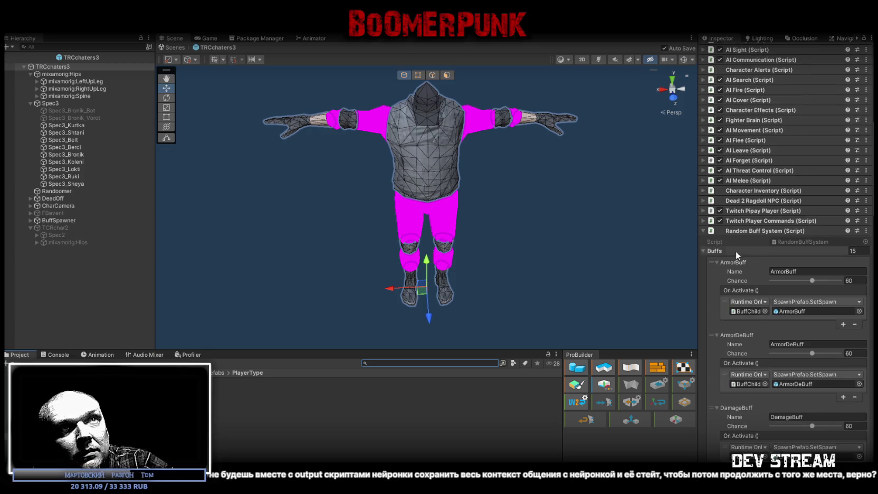
click(703, 231)
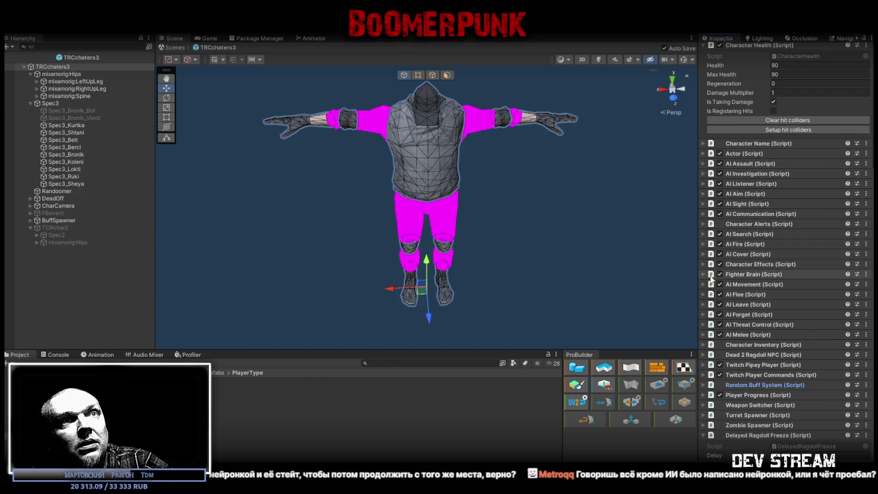
scroll(721, 165, up, 4)
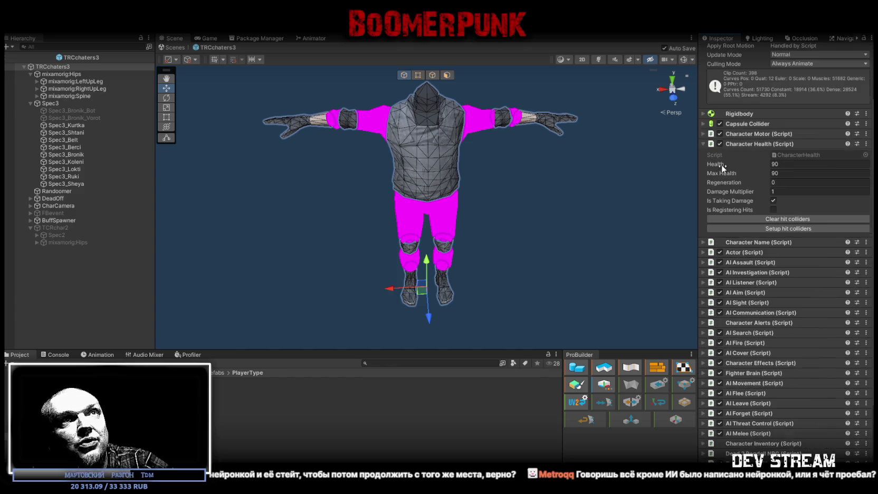
- Generate HitBox colliders for each body part and show their outlines in the scene
click(772, 230)
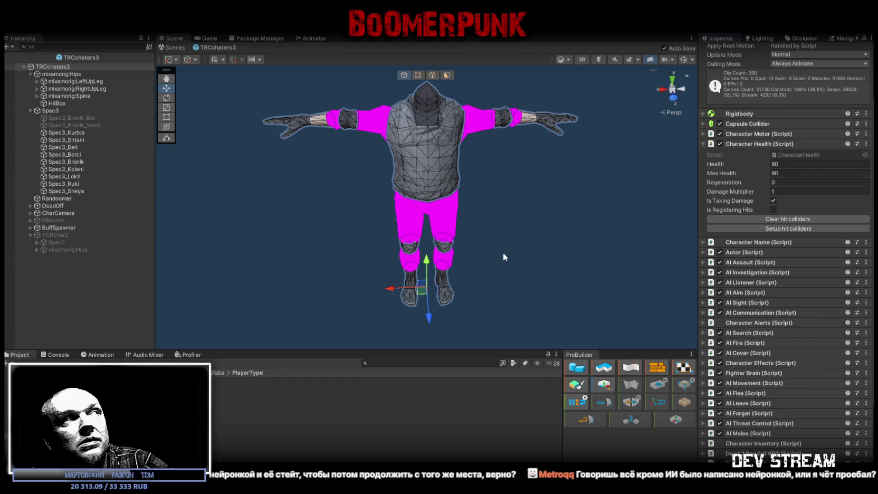
click(57, 75)
click(684, 59)
click(365, 136)
mouse_move(366, 135)
mouse_down()
mouse_move(244, 87)
mouse_move(285, 116)
mouse_move(286, 157)
mouse_move(292, 124)
mouse_move(302, 147)
mouse_up()
- Reactivate TCRchar2 and frame the character to compare its colliders with the new ones
click(56, 234)
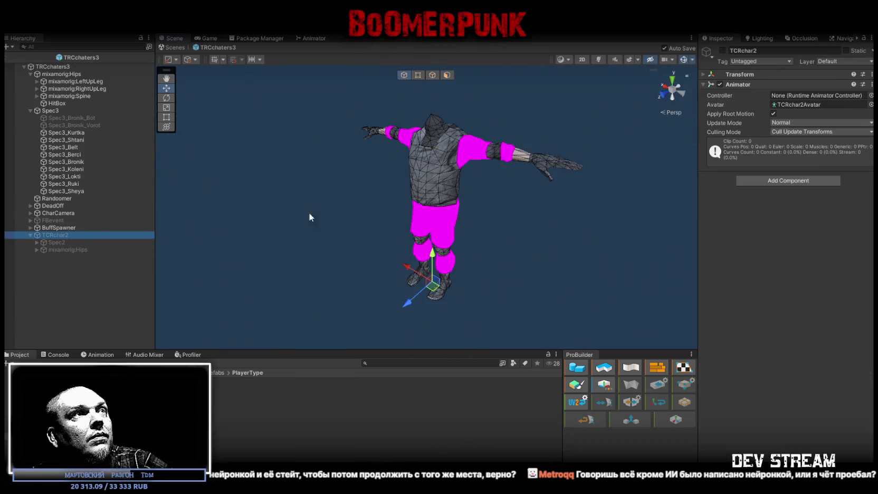
click(722, 51)
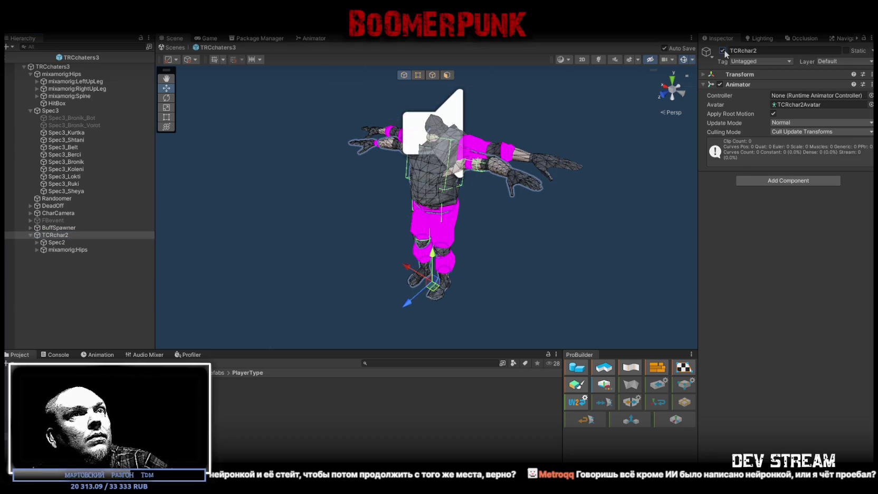
click(722, 50)
click(722, 50)
mouse_move(607, 174)
mouse_down()
mouse_move(629, 162)
mouse_move(618, 153)
mouse_move(616, 124)
mouse_up()
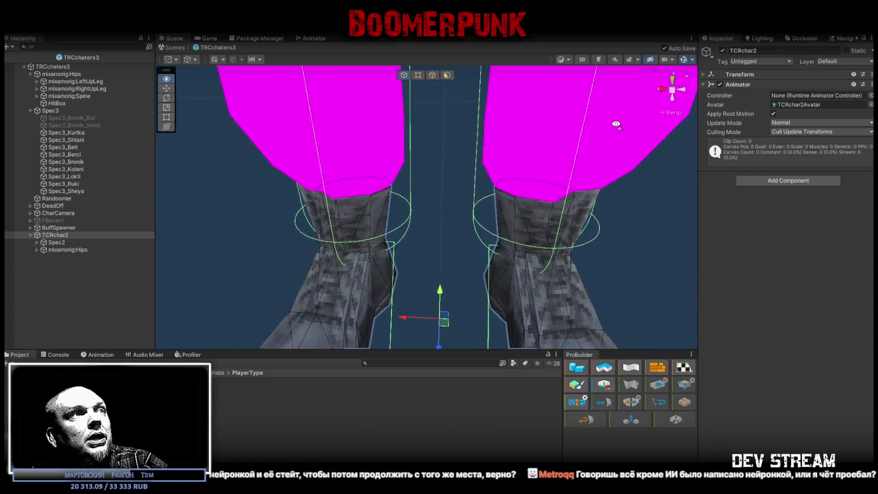
key(f)
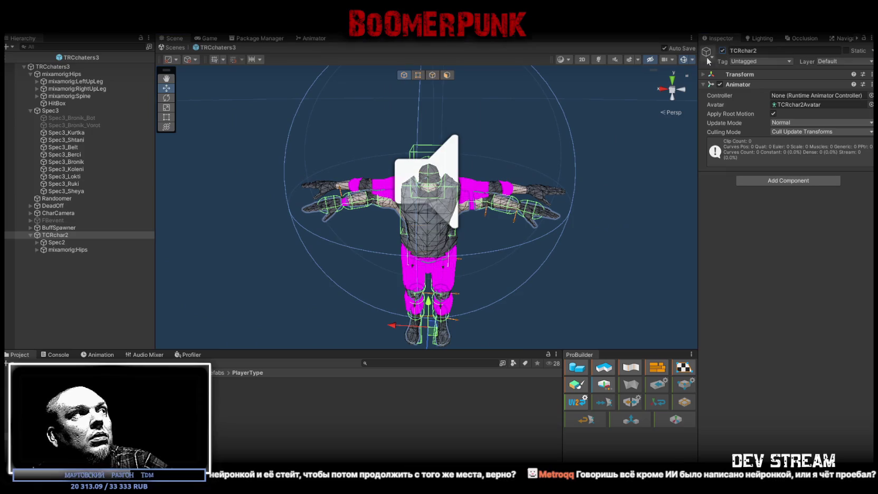
- Hide TCRchar2 and inspect the new leg, hip and spine HitBoxes
click(722, 50)
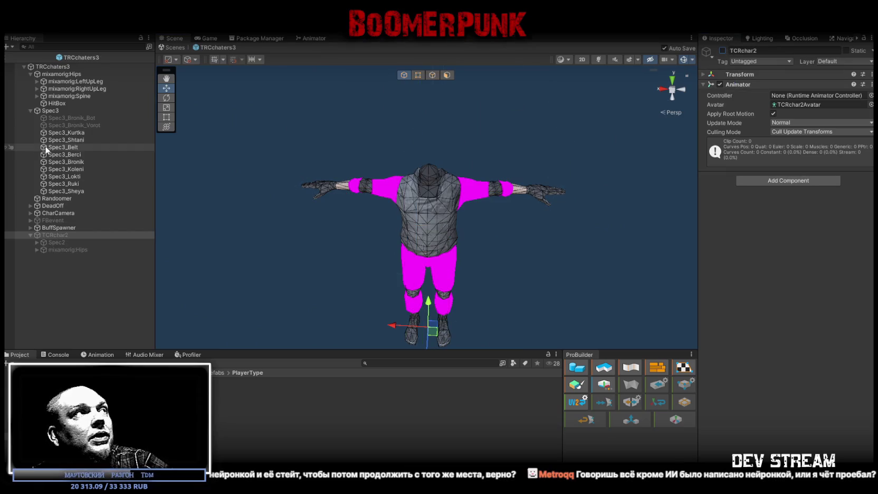
click(37, 81)
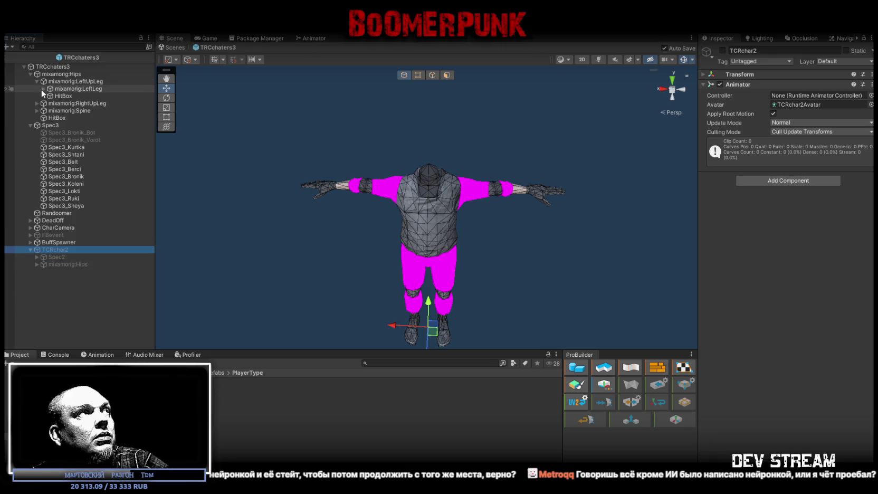
click(37, 104)
click(43, 88)
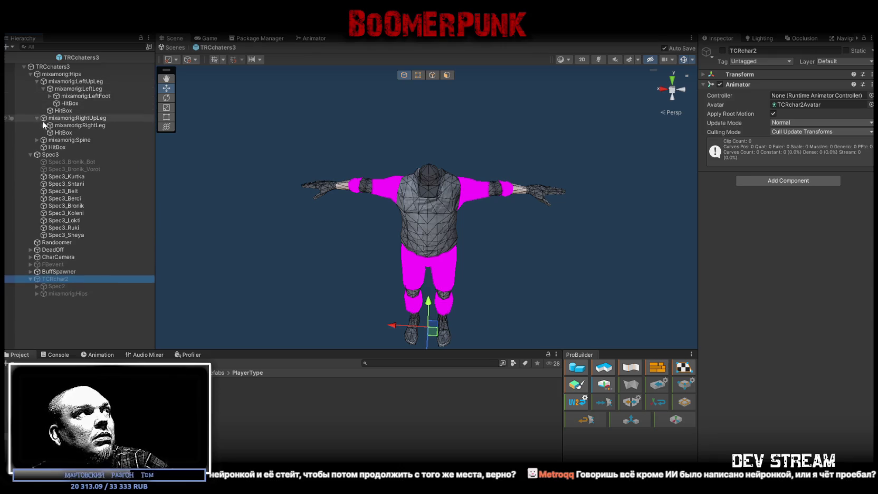
click(43, 125)
click(70, 104)
key(f)
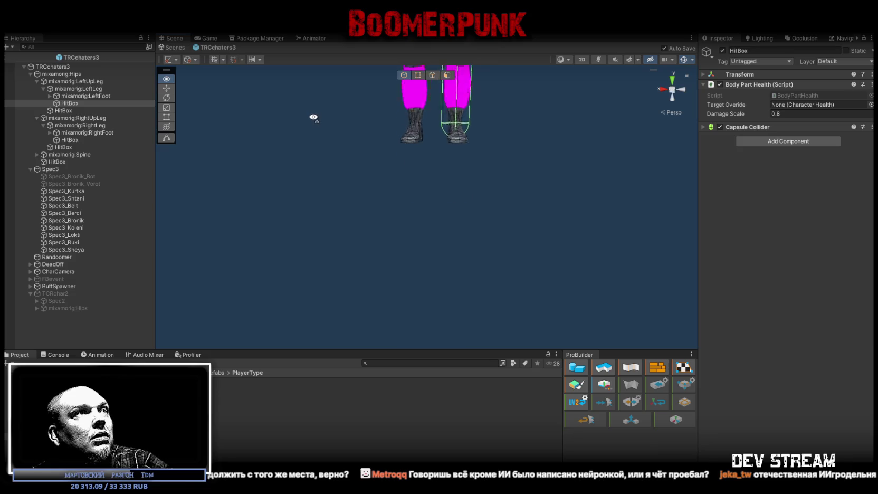
click(64, 110)
mouse_move(199, 112)
mouse_down()
mouse_move(233, 126)
mouse_move(93, 136)
mouse_up()
click(59, 161)
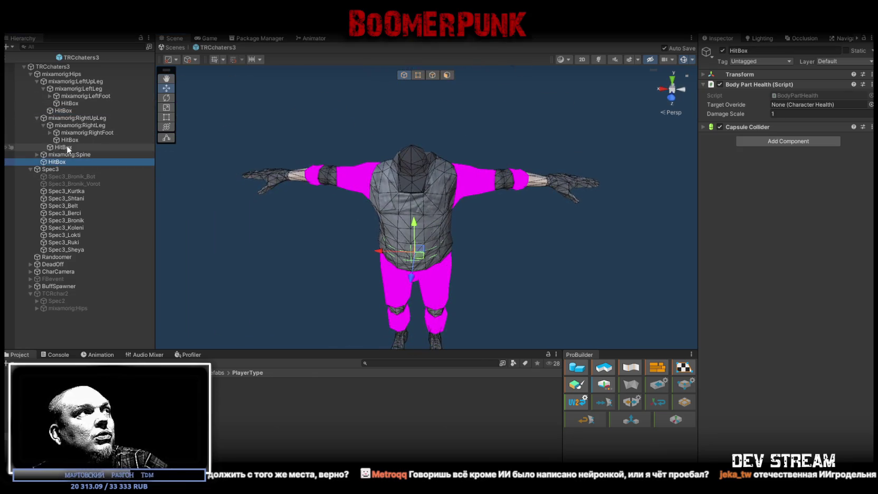
click(67, 146)
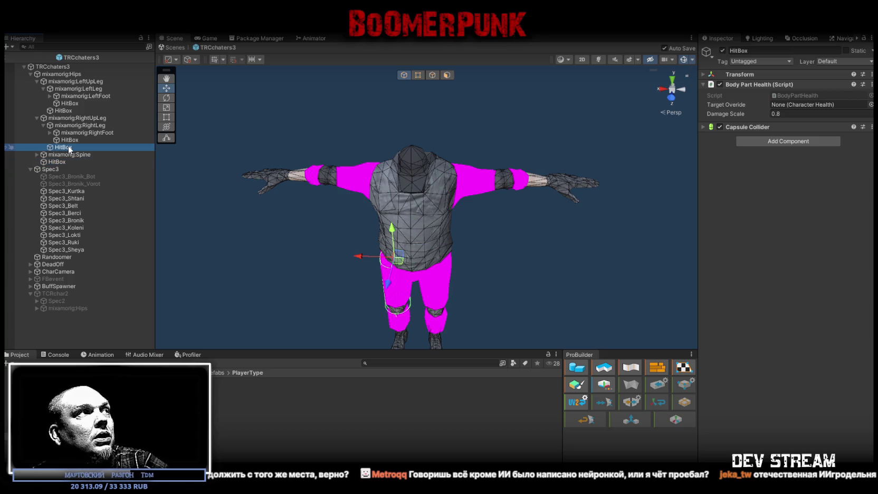
click(66, 140)
click(66, 132)
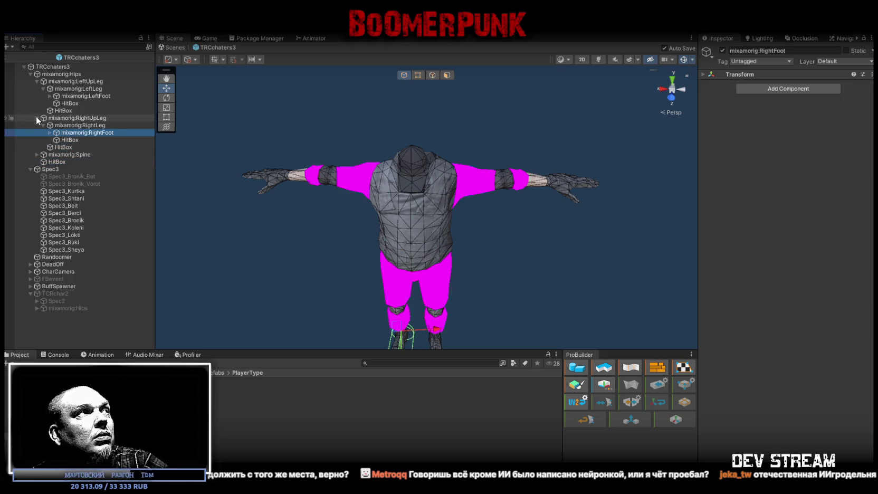
- Select and frame the torso HitBox under mixamorig:Spine1, showing its Capsule Collider settings
click(36, 82)
click(37, 88)
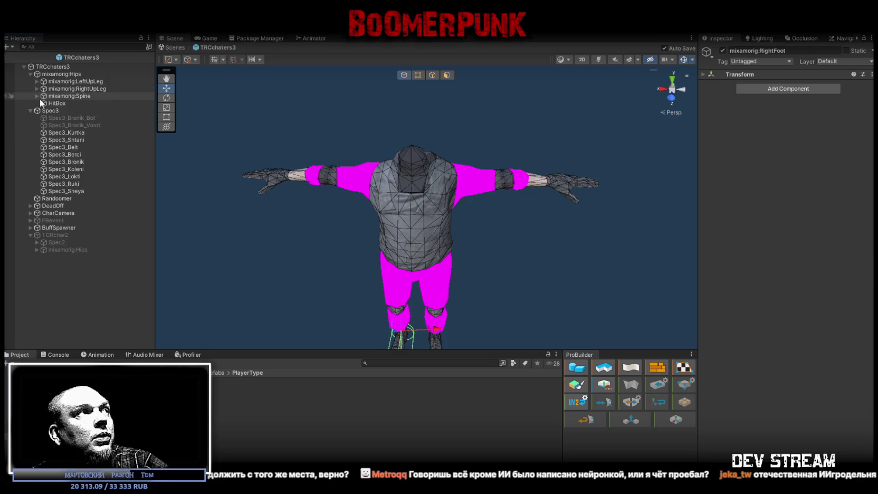
click(37, 96)
click(43, 103)
click(63, 118)
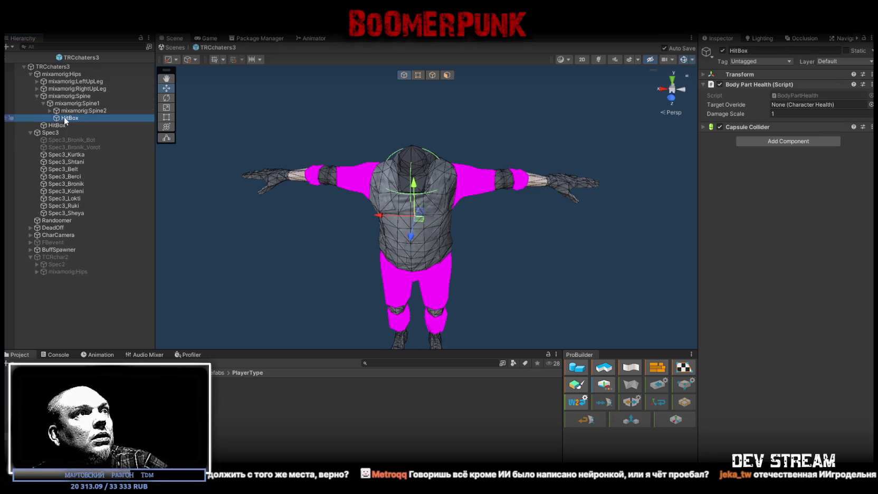
double_click(64, 116)
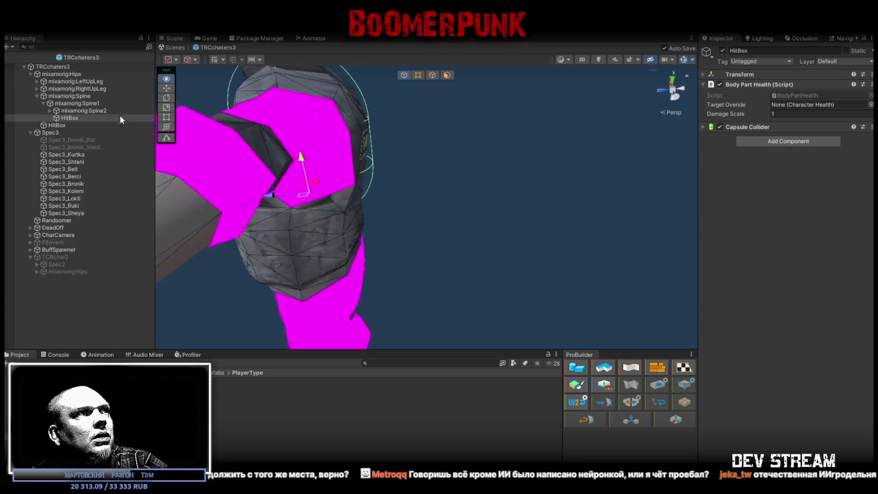
click(743, 128)
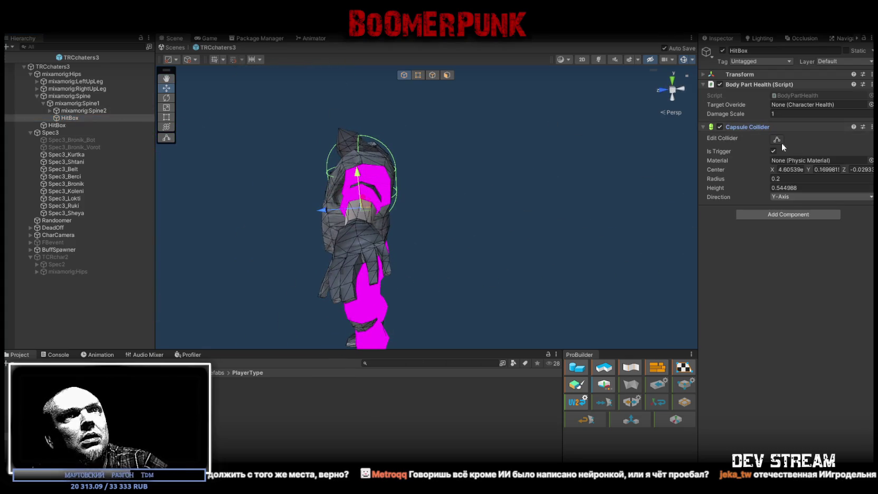
- Set the torso capsule's Center to X 0, Y 0.09, Z 0
click(789, 169)
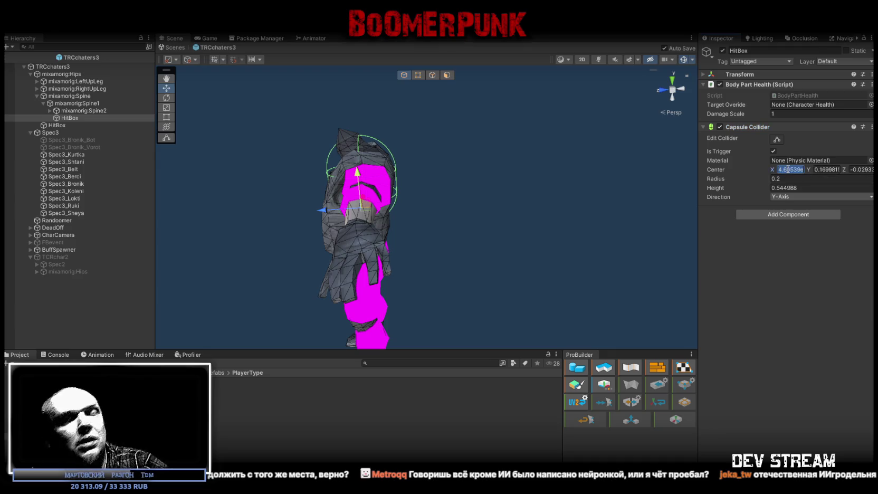
text(0)
click(826, 169)
text(0)
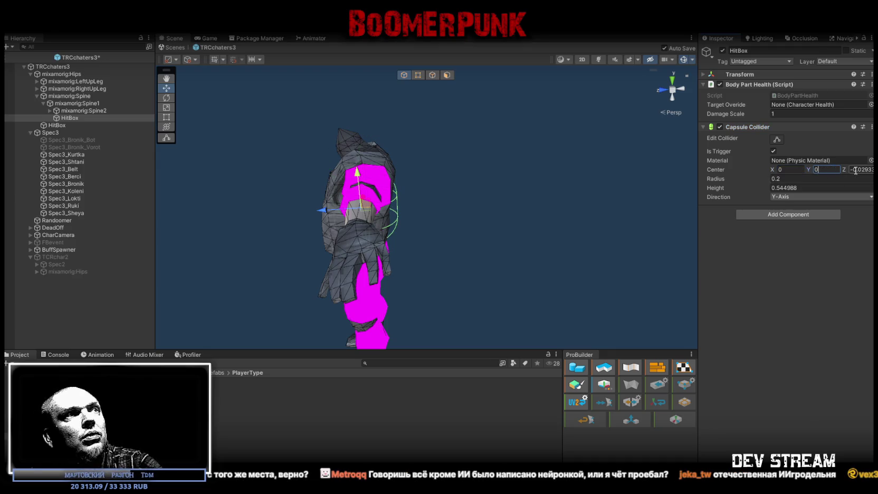
click(861, 170)
text(0)
click(807, 170)
text(0.09)
mouse_move(494, 192)
mouse_down()
mouse_move(697, 172)
mouse_move(726, 176)
mouse_up()
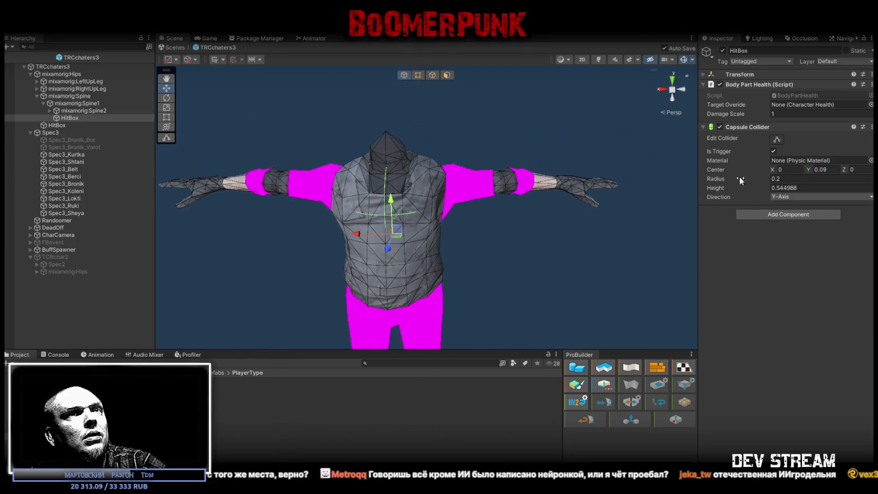
- Lay the capsule along the X-Axis and raise Center Y to 0.14
click(796, 196)
click(802, 208)
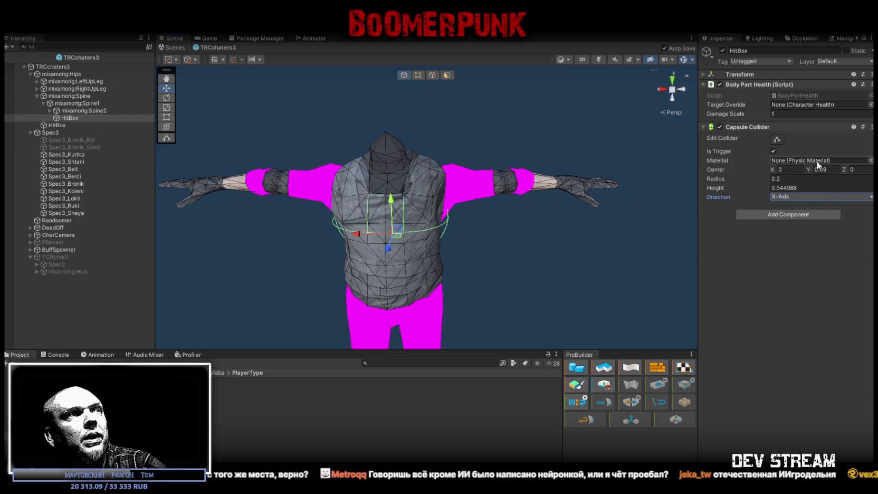
click(833, 170)
text(0.11)
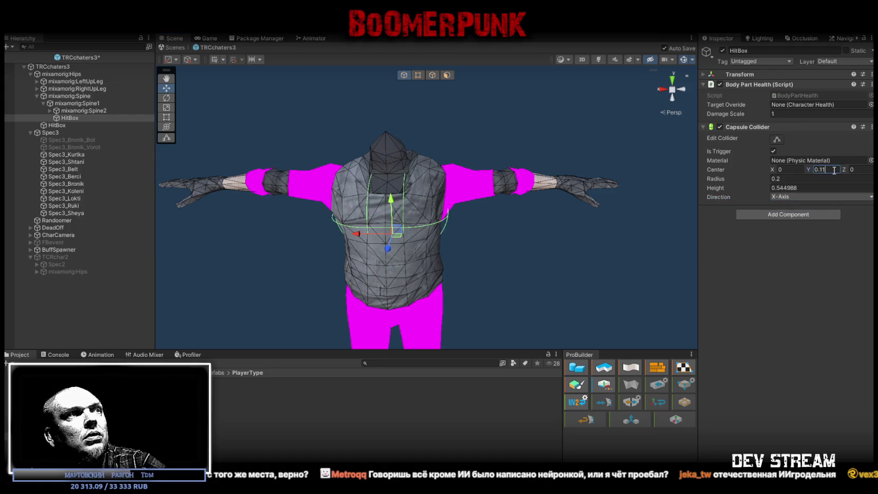
key(BackSpace)
text(3)
drag(475, 200, 411, 199)
click(824, 169)
key(BackSpace)
text(4)
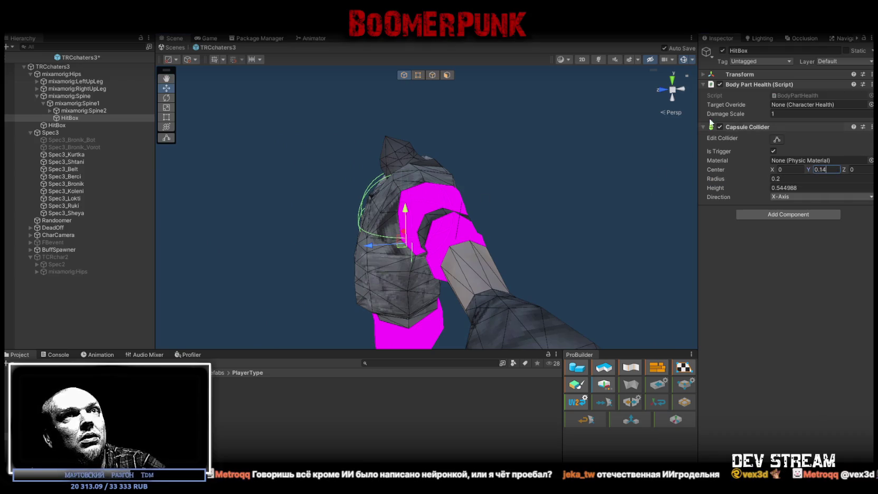
click(37, 264)
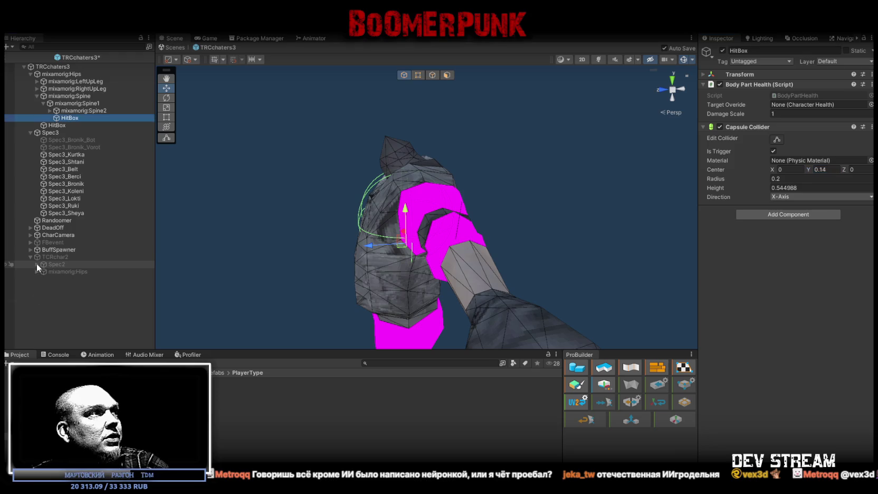
- Expand TCRchar2's old mixamorig:Hips and Spine1 bones, then select Hips to review its Rigidbody, Box Collider and Configurable Joint
scroll(90, 296, down, 1)
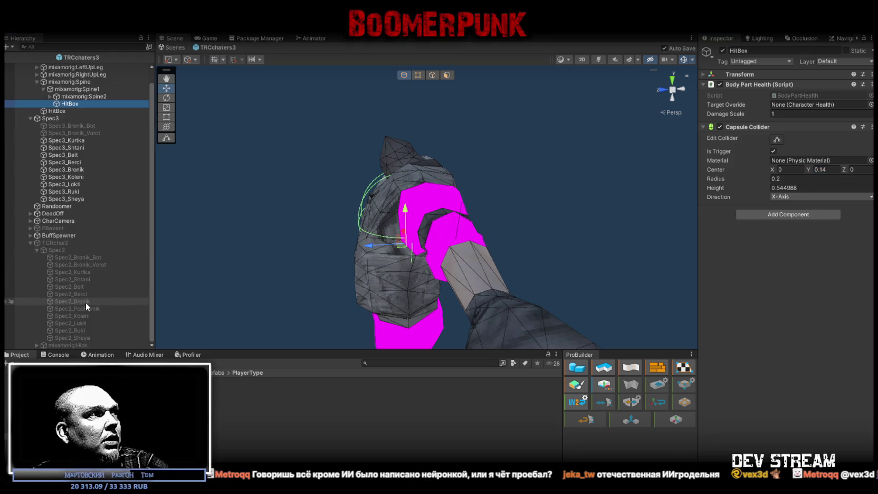
click(37, 251)
click(37, 271)
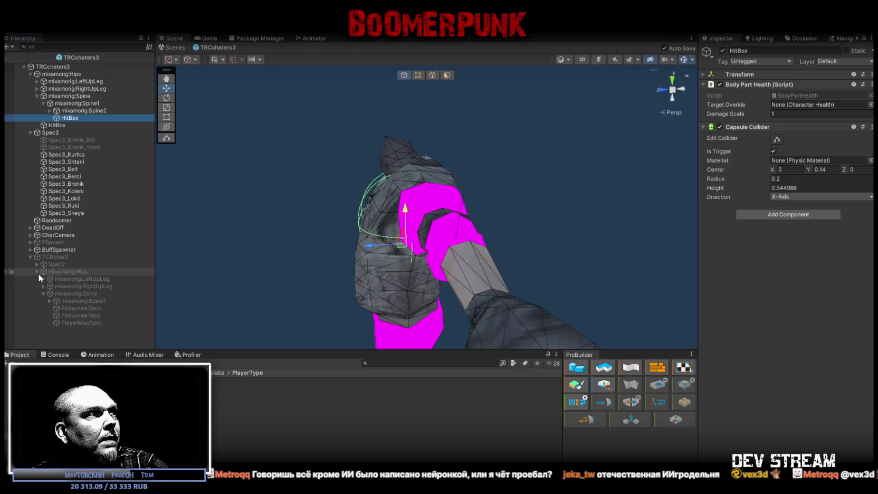
click(49, 300)
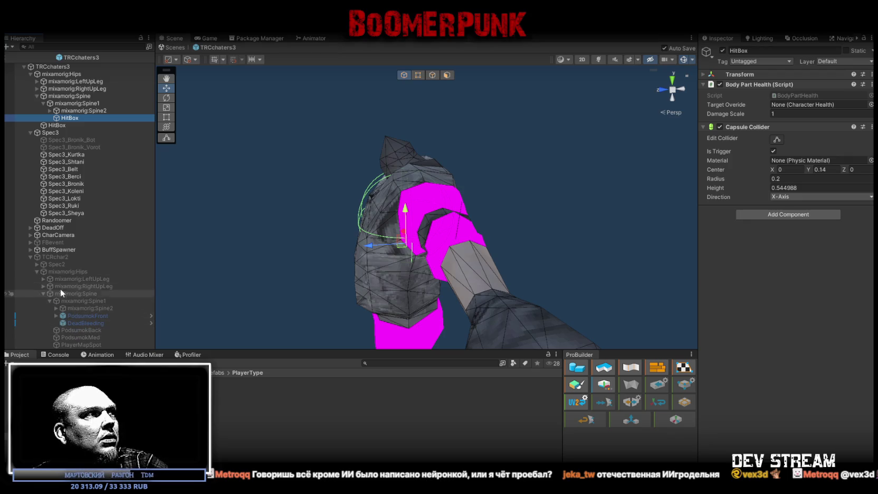
click(57, 271)
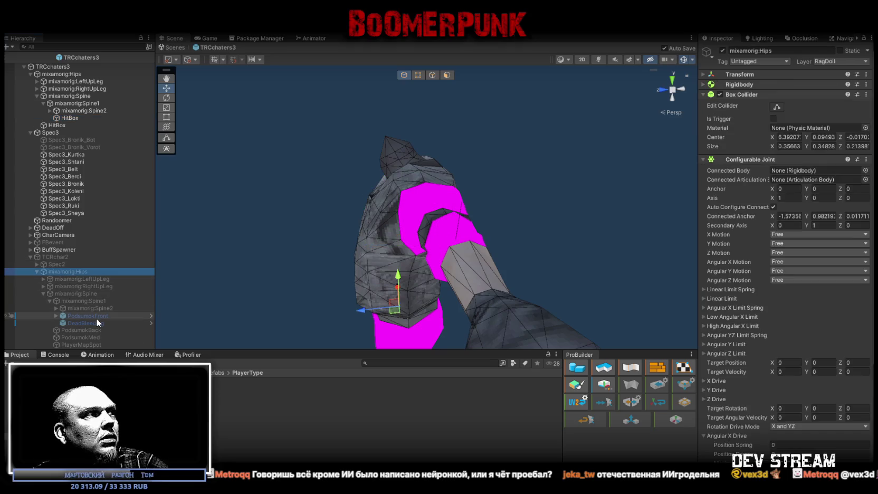
drag(296, 252, 415, 263)
scroll(415, 263, up, 3)
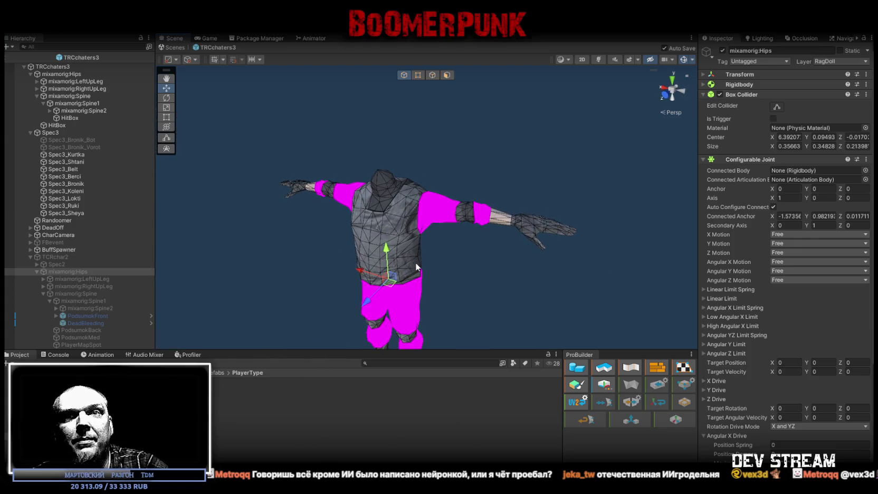
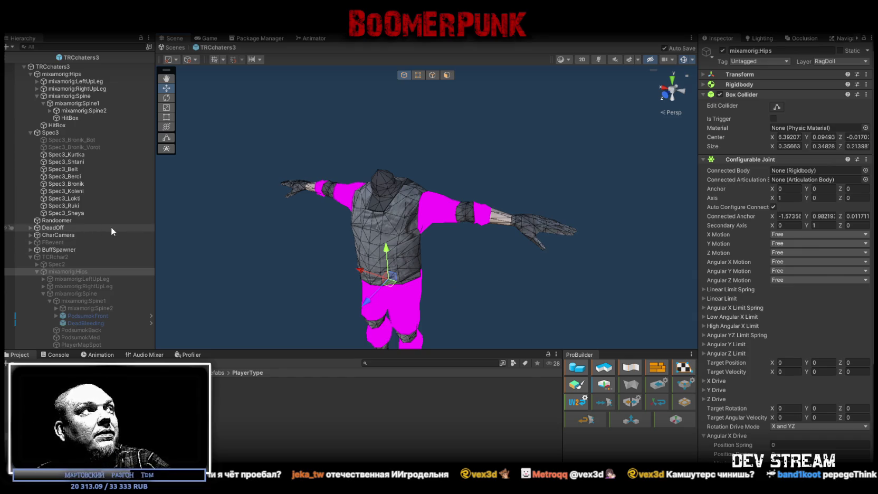
- Inspect the Spine1 HitBox and frame the TRCchaters3 character from above
click(36, 272)
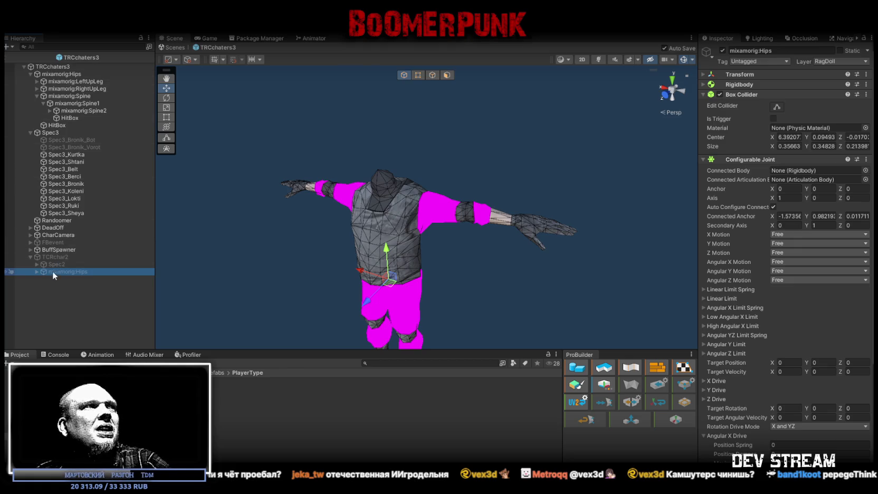
click(37, 272)
click(35, 272)
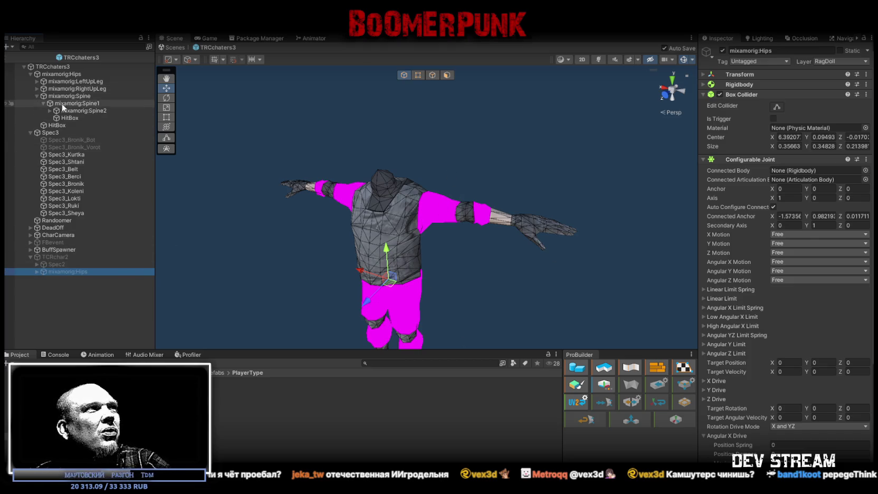
click(68, 118)
double_click(56, 66)
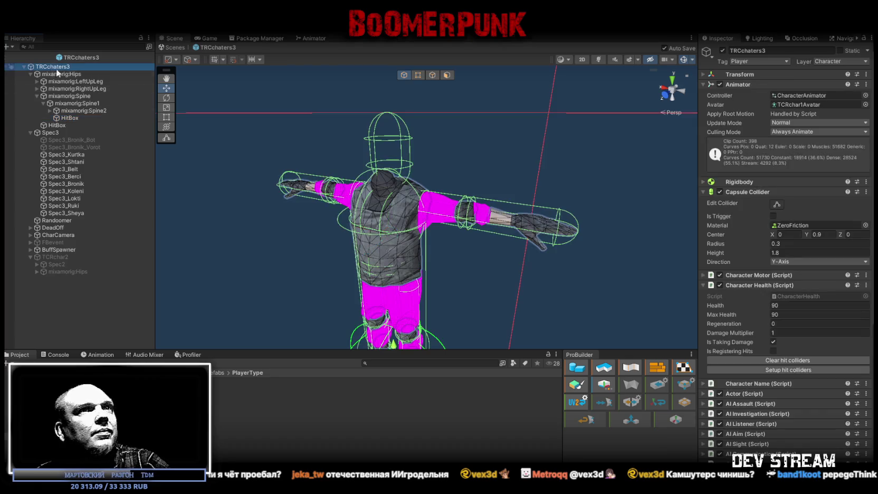
mouse_move(438, 253)
mouse_down()
mouse_move(448, 274)
mouse_move(185, 214)
mouse_up()
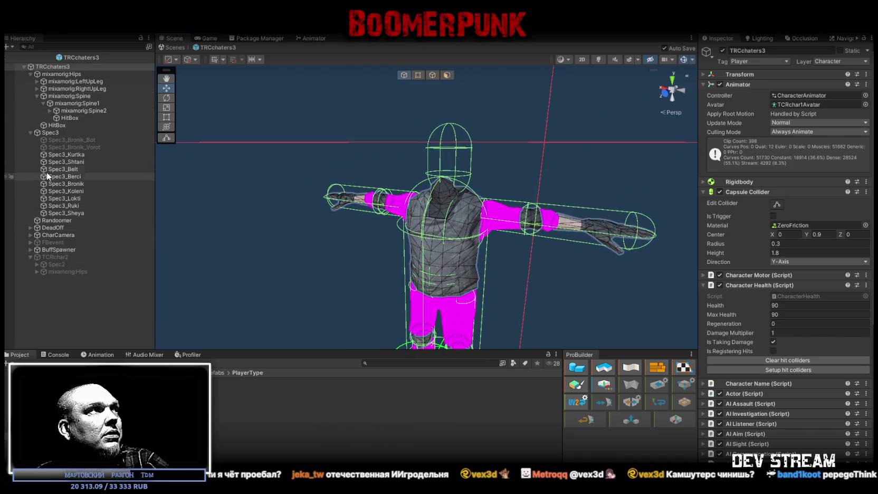
- Expand TCRchar2's hips and select its PodsumokFront, DeadBleeding, pouch and PlayerMapSpot attachments
click(37, 272)
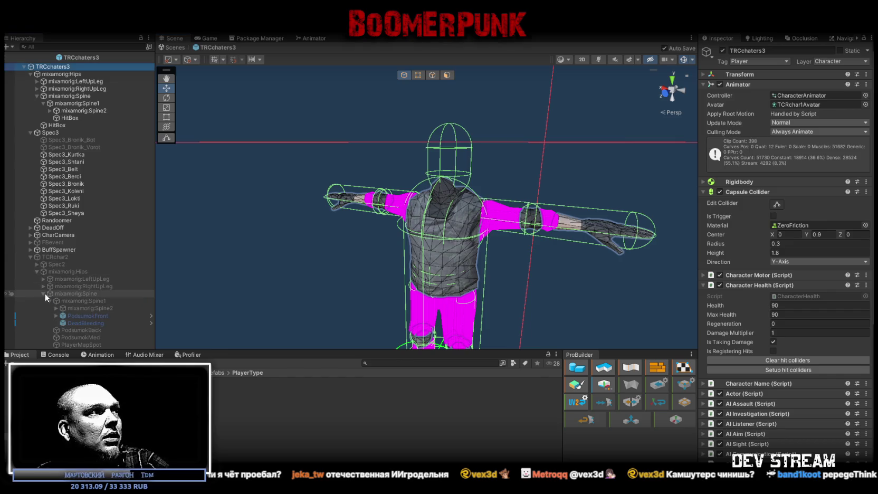
click(77, 316)
shift+click(79, 323)
shift+click(89, 329)
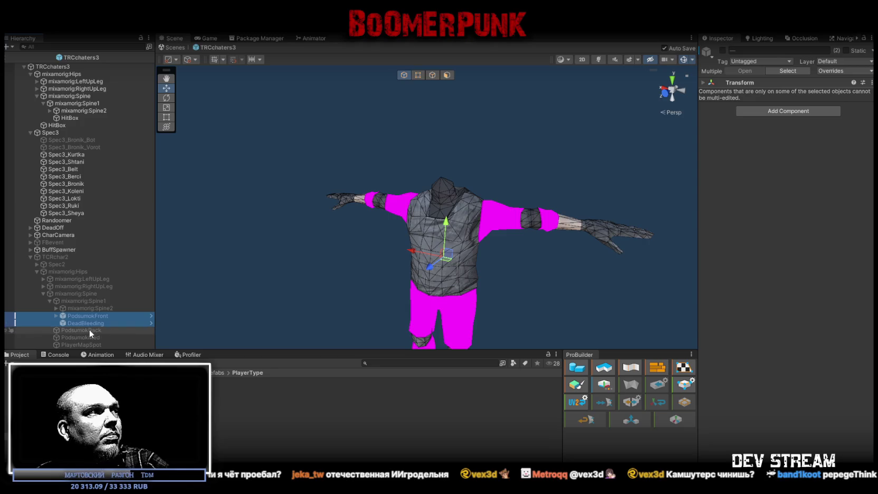
shift+click(85, 337)
shift+click(83, 344)
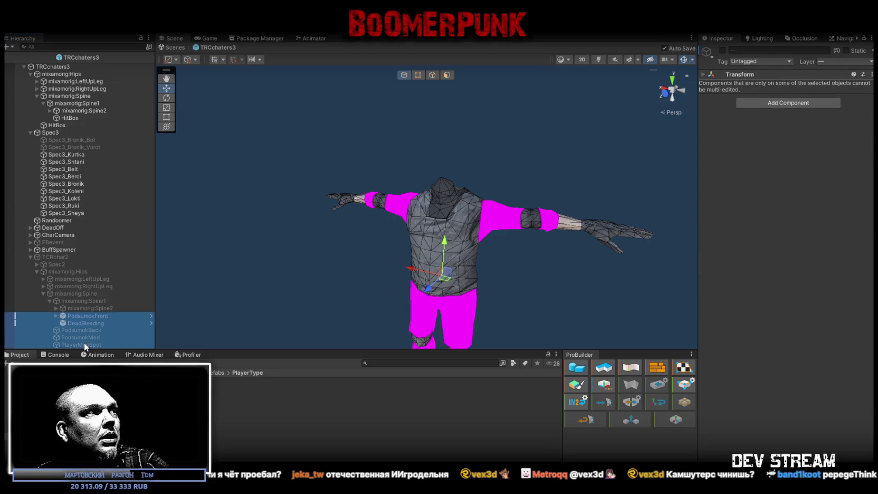
- Review the PodsumokBack transform, the PlayerMapSpot marker and TCRchar2's RightUpLeg joint settings
click(85, 337)
click(87, 330)
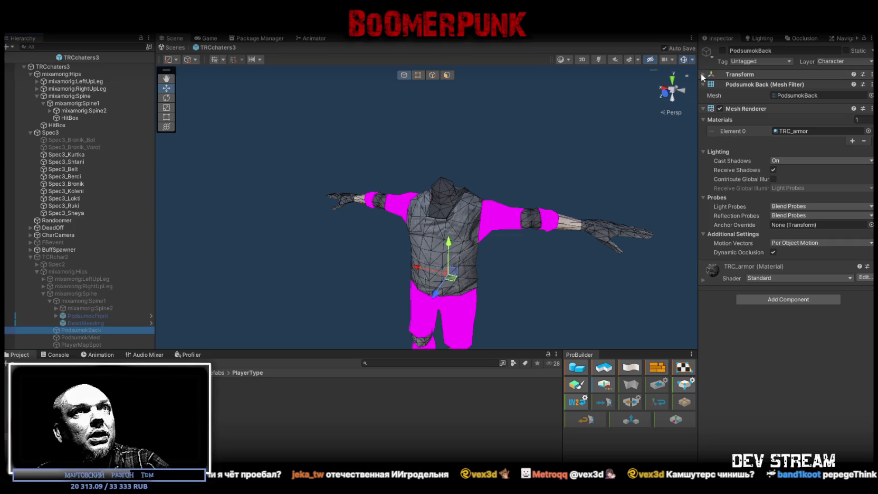
click(739, 74)
click(85, 343)
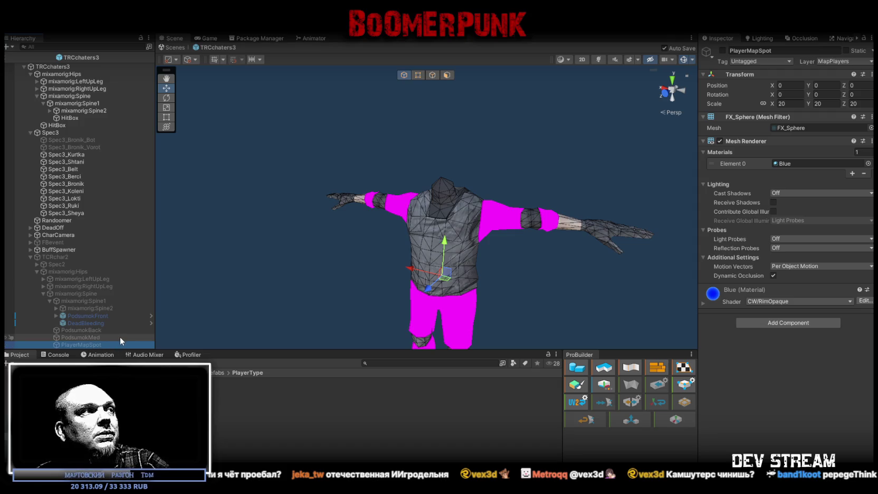
ctrl+click(84, 338)
ctrl+click(85, 330)
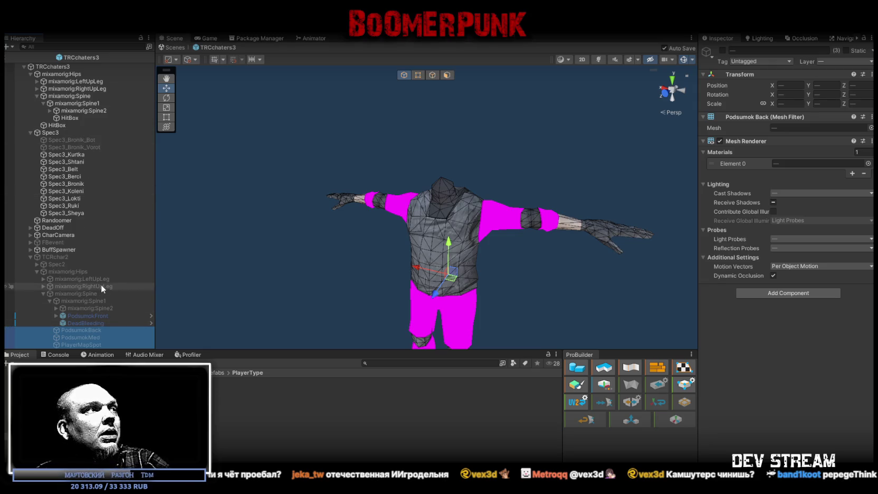
click(73, 287)
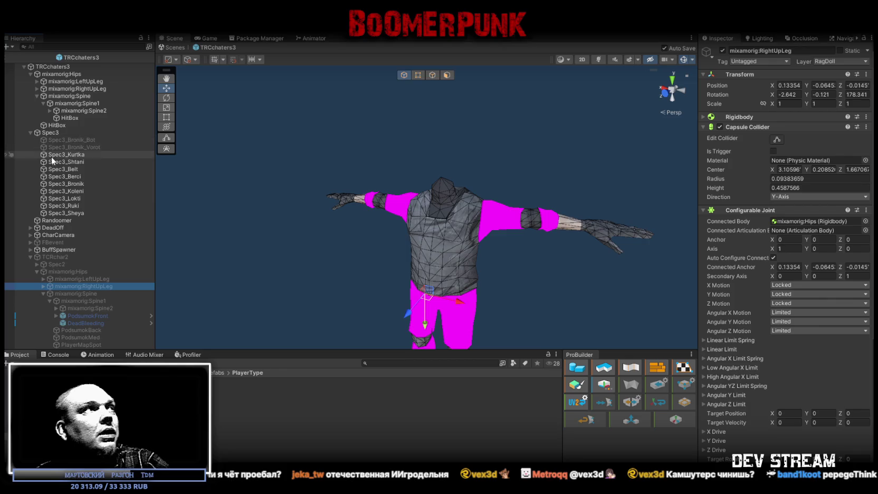
- Set mixamorig:Hips's Layer to RagDoll including children, then check the Spine1 HitBox
click(46, 74)
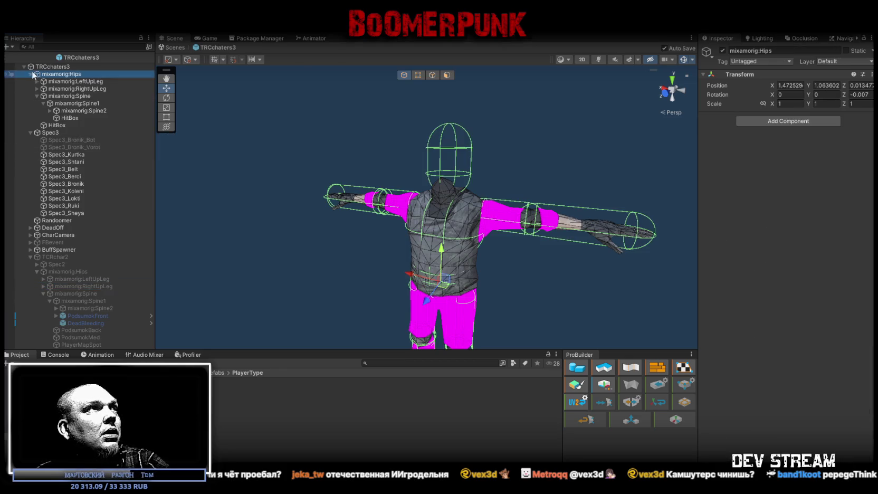
click(832, 63)
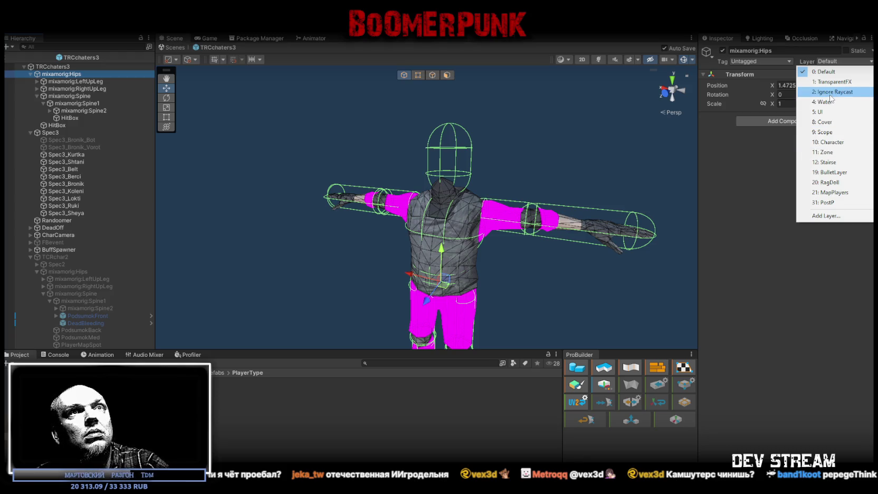
click(828, 182)
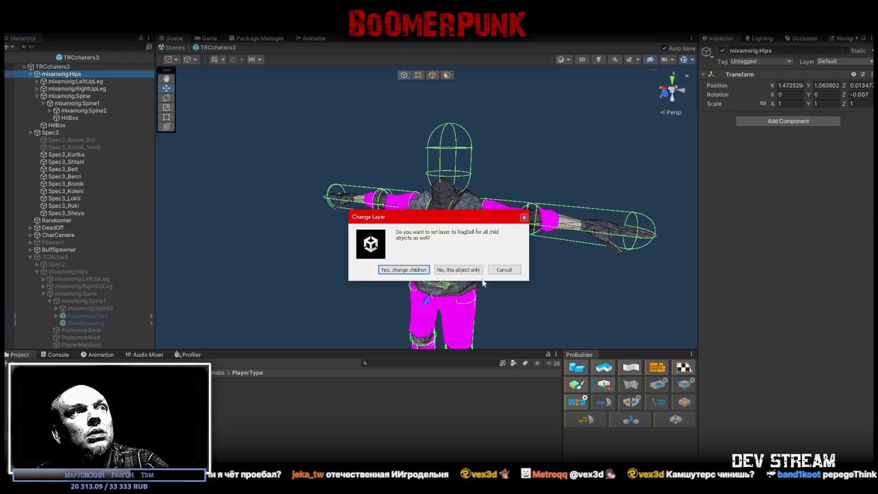
click(411, 271)
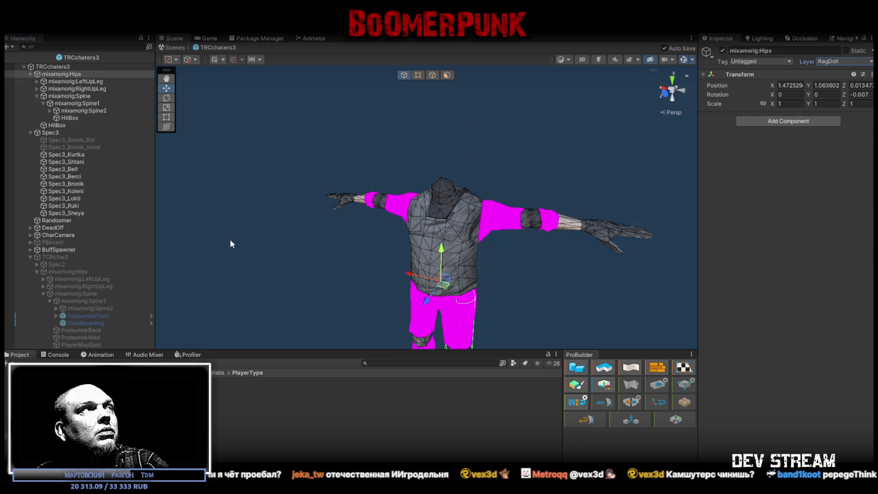
click(71, 118)
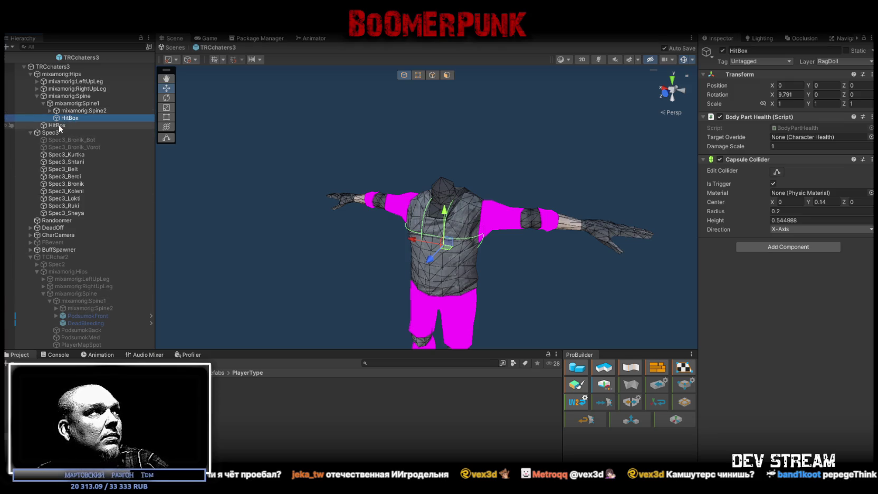
- Set the root HitBox's capsule collider height to 0.5 and save the scene
click(58, 125)
key(f)
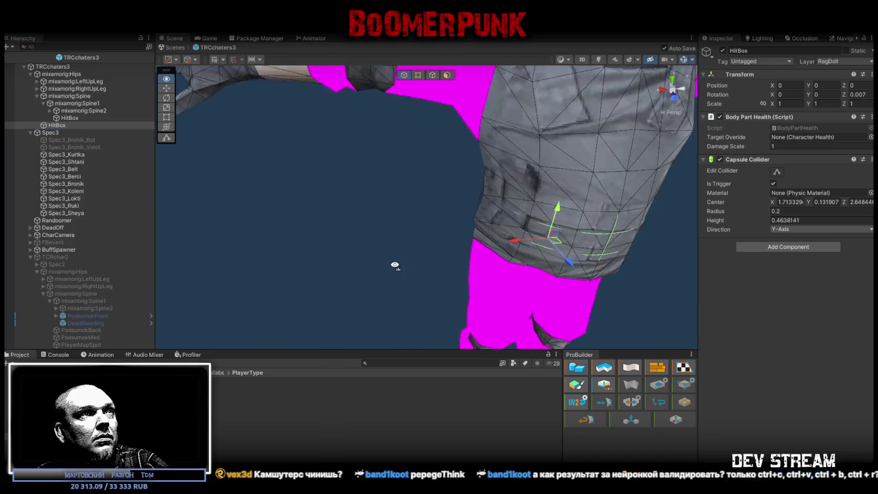
drag(394, 266, 418, 260)
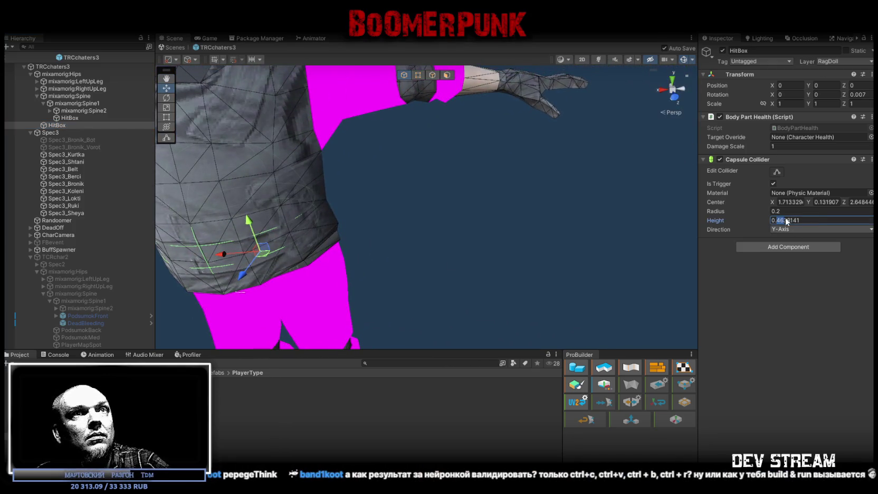
text(0.5)
key(Return)
scroll(500, 204, down, 5)
drag(474, 206, 500, 204)
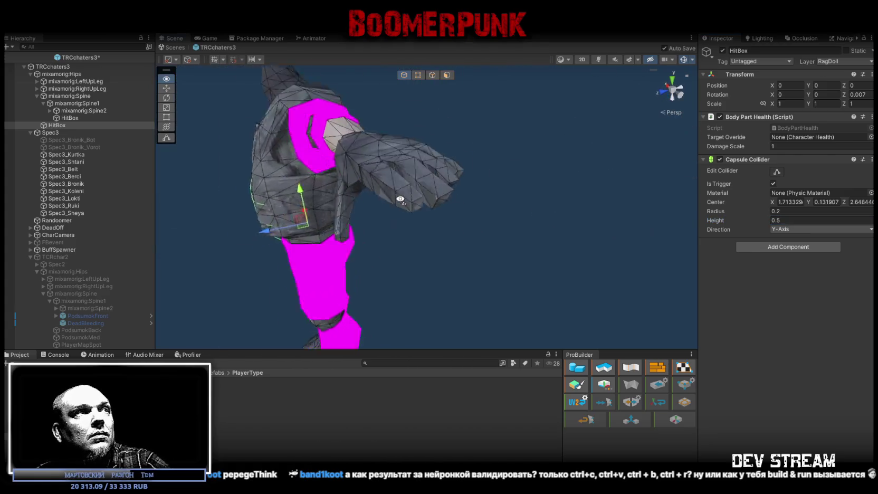
scroll(500, 204, up, 6)
scroll(500, 205, down, 5)
key(ctrl+s)
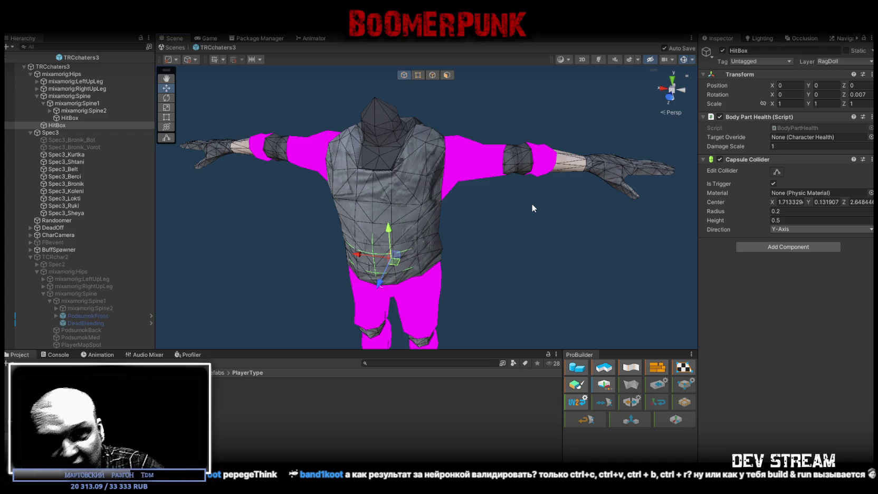
- Set the collider center to (0, 0.12, -0.025) and check its fit around the torso
drag(458, 202, 370, 209)
click(793, 201)
text(0)
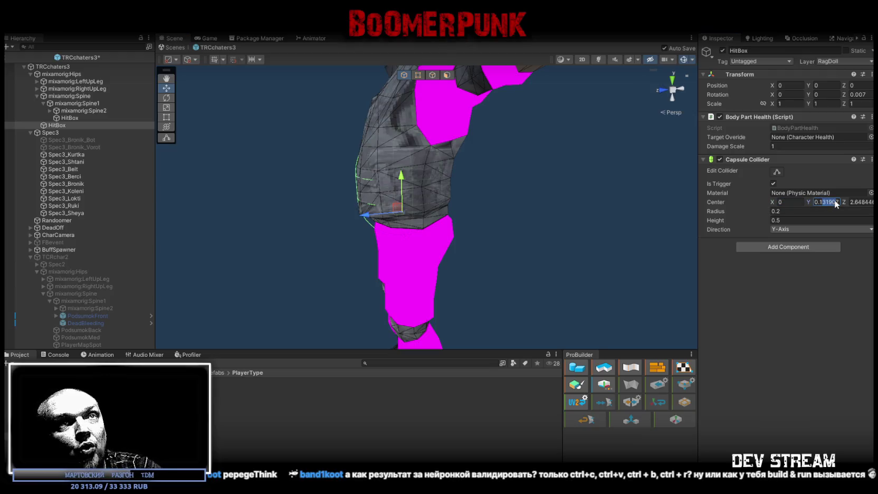
text(0.12)
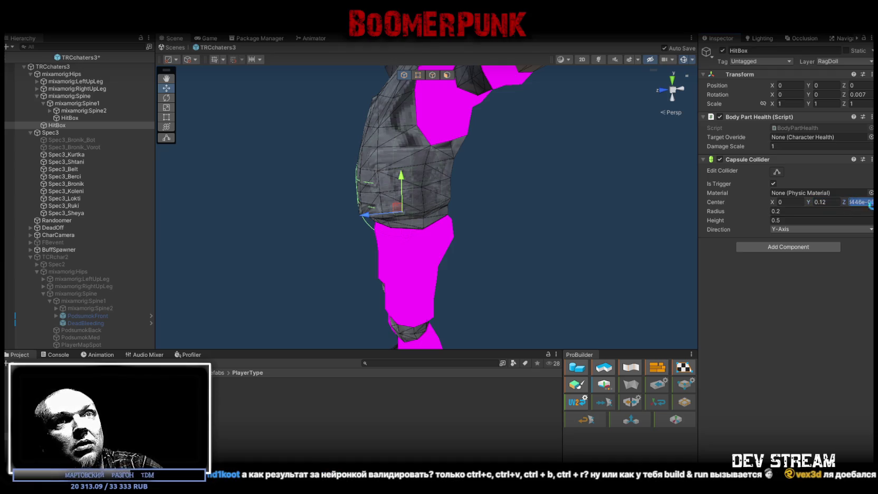
text(2)
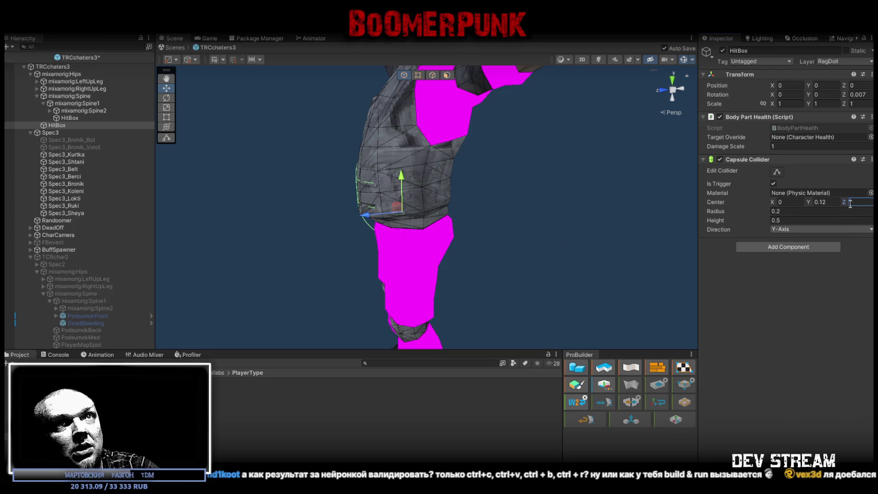
drag(844, 202, 840, 199)
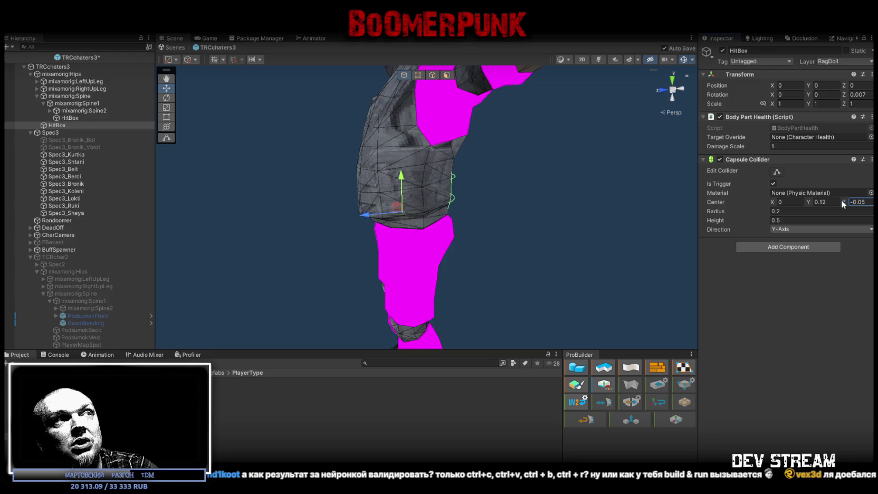
click(862, 202)
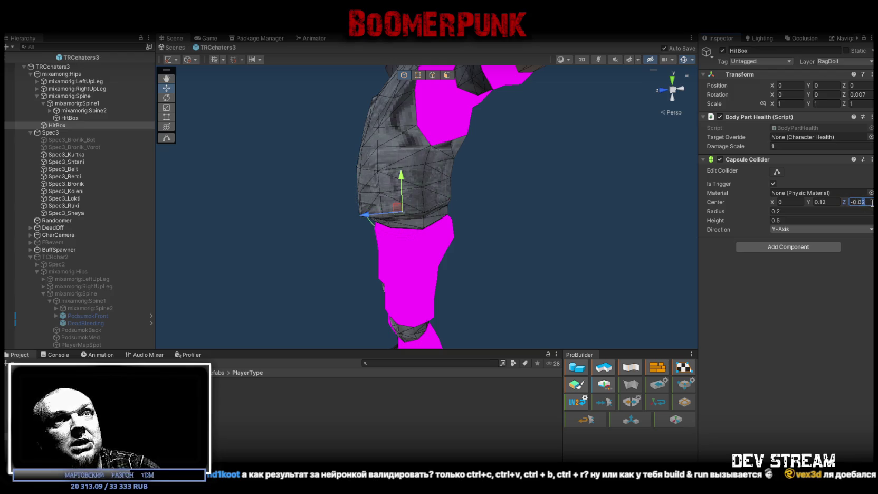
key(Return)
mouse_move(607, 225)
mouse_down()
mouse_move(455, 212)
mouse_move(547, 210)
mouse_move(540, 208)
mouse_up()
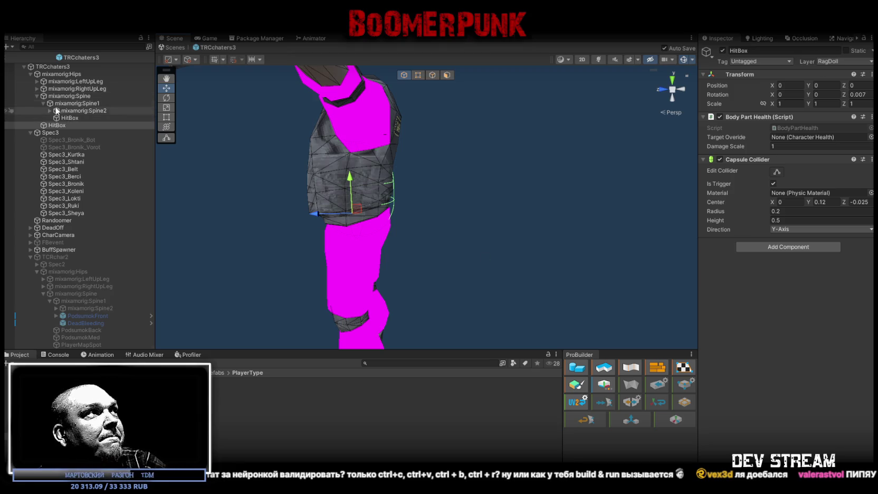
click(36, 95)
mouse_move(277, 166)
mouse_down()
mouse_move(533, 193)
mouse_move(415, 174)
mouse_up()
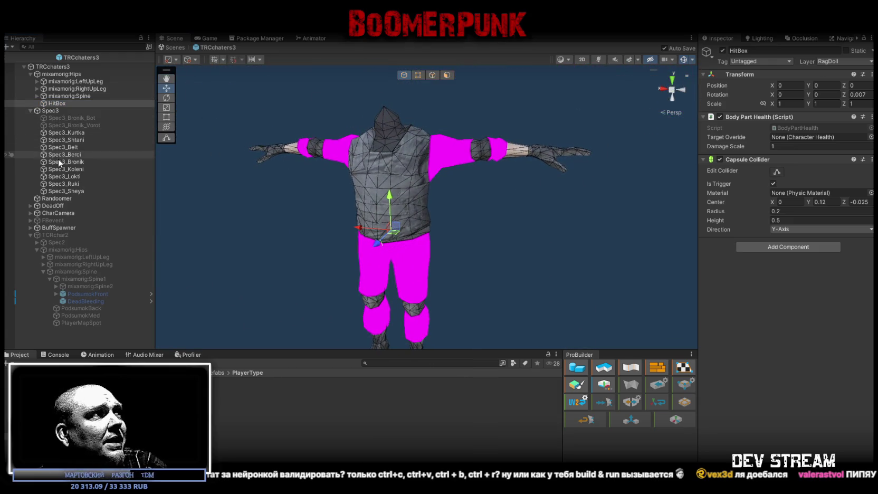
- Select TCRchar2's pouch attachments and collapse its Spine1 children
click(80, 293)
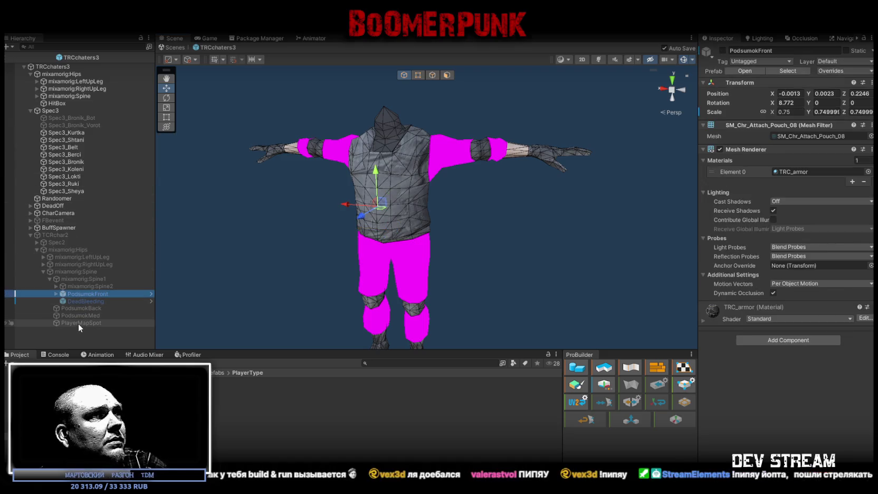
ctrl+click(78, 324)
ctrl+click(79, 315)
ctrl+click(79, 308)
ctrl+click(81, 301)
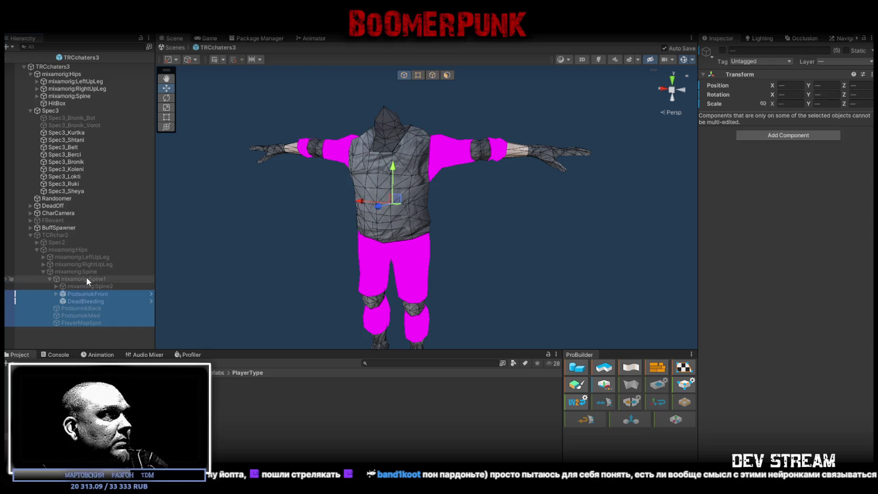
click(72, 272)
click(45, 278)
click(49, 278)
click(88, 272)
- Move PodsumokBack, PodsumokMed and PlayerMapSpot under TRCchaters3's spine
click(83, 287)
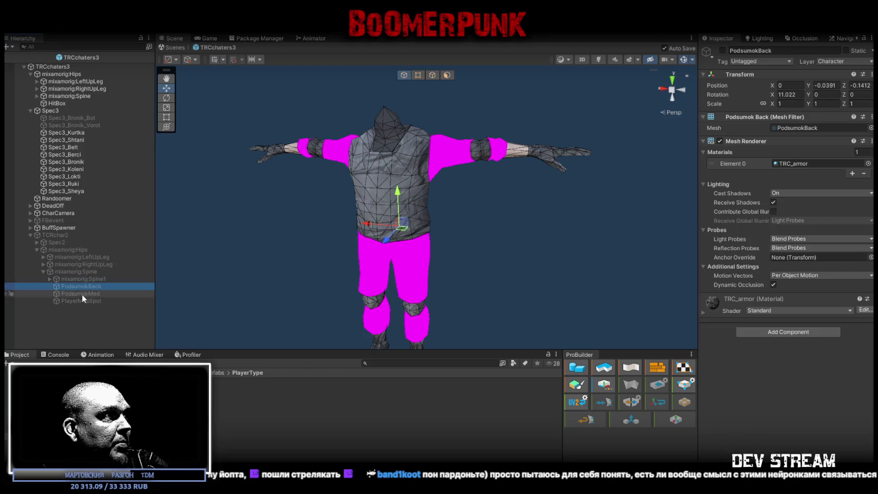
ctrl+click(81, 293)
ctrl+click(80, 300)
mouse_move(87, 286)
mouse_down()
mouse_move(67, 62)
mouse_move(66, 95)
mouse_up()
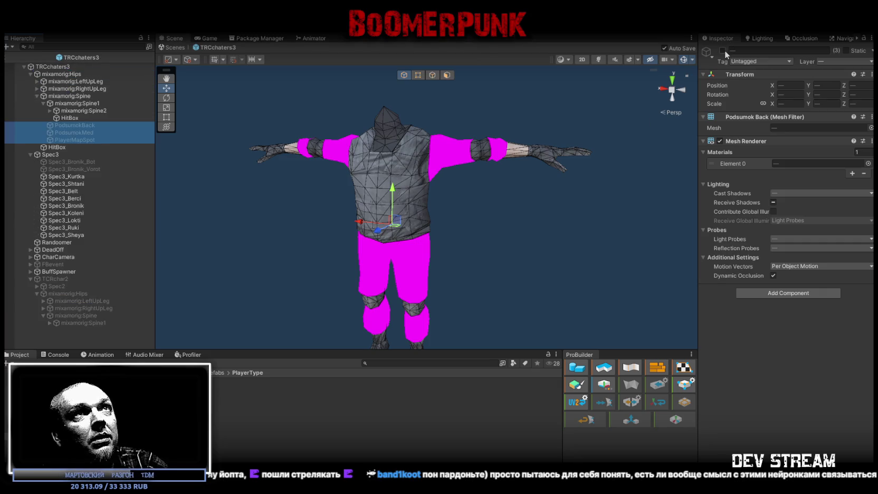
- Activate only PodsumokBack and PodsumokMed, leaving PlayerMapSpot inactive
click(723, 50)
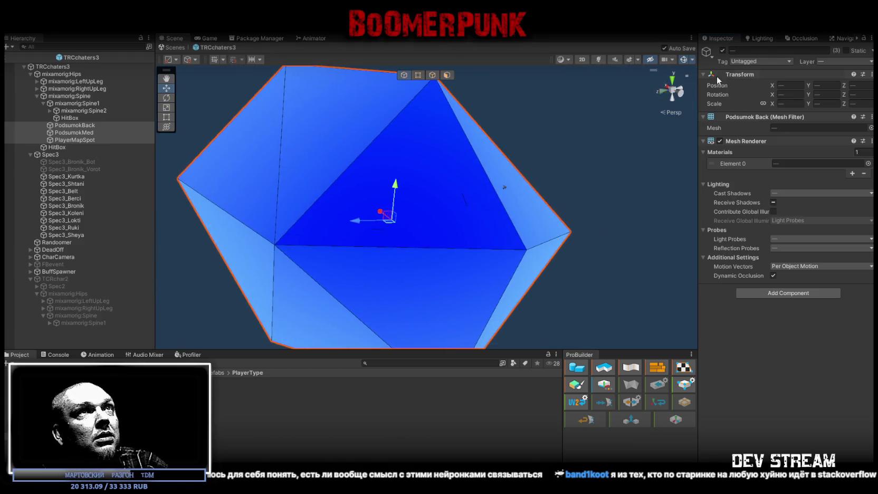
click(723, 50)
drag(84, 129, 85, 128)
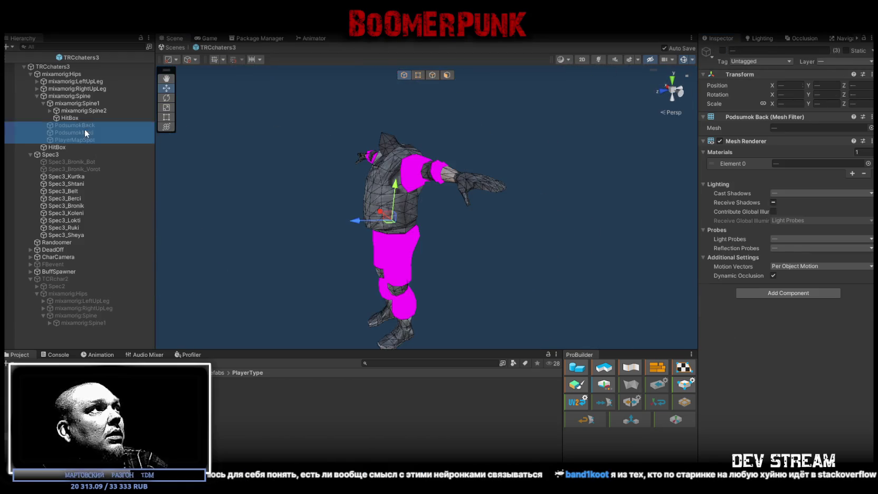
shift+click(84, 128)
click(722, 50)
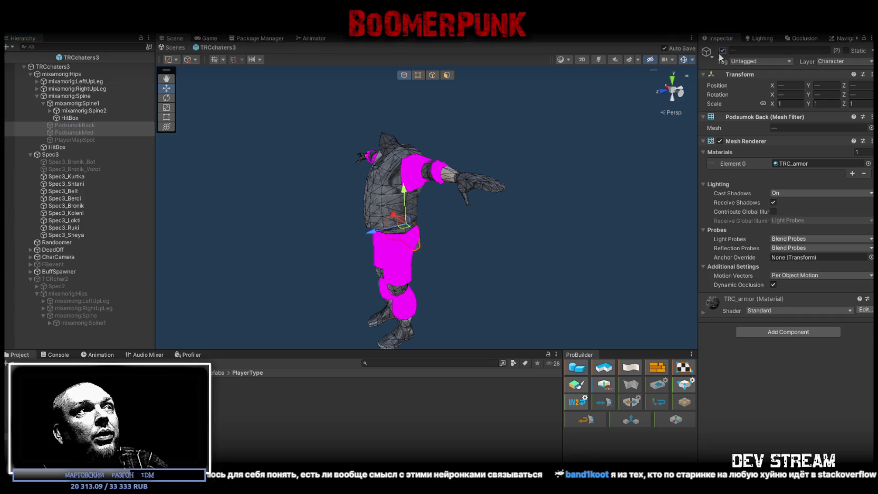
scroll(285, 203, up, 5)
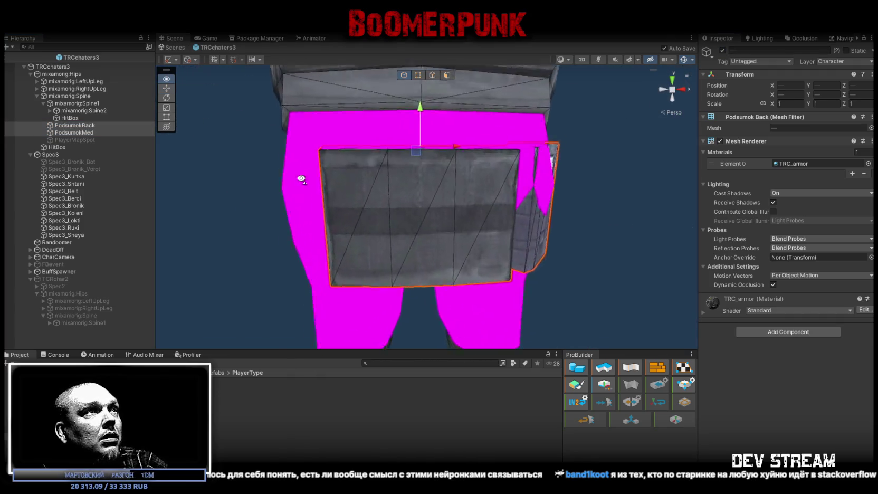
- Shift PodsumokBack into place on the hips and tilt it to Rotation X 18.488
mouse_move(381, 121)
mouse_down()
mouse_move(391, 83)
mouse_move(468, 183)
mouse_move(419, 151)
mouse_move(453, 124)
mouse_move(420, 211)
mouse_move(375, 221)
mouse_up()
click(77, 125)
mouse_move(391, 175)
mouse_down()
mouse_move(399, 177)
mouse_move(358, 171)
mouse_up()
key(e)
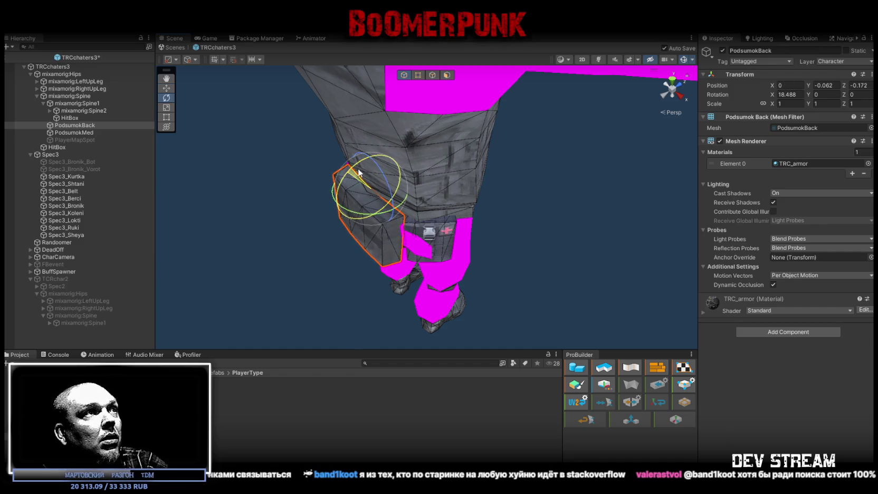
- Move PodsumokMed along its depth axis and rotate it to (17.631, -50.97, -7.743)
double_click(91, 133)
key(w)
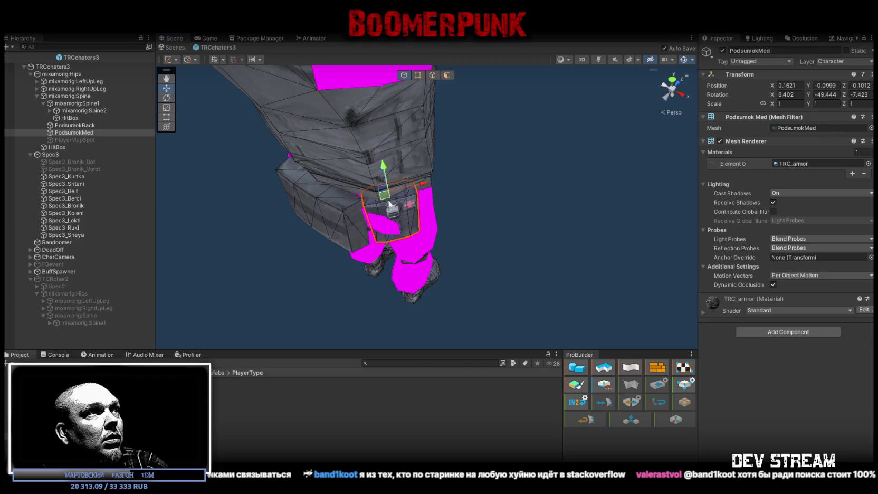
mouse_move(382, 180)
mouse_down()
mouse_move(457, 208)
mouse_move(441, 170)
mouse_up()
mouse_move(410, 195)
mouse_down()
mouse_move(476, 190)
mouse_move(401, 157)
mouse_move(515, 150)
mouse_move(464, 153)
mouse_up()
key(e)
- Deactivate both Podsumok pouches and select PodsumokFront under TCRchar2's Spine1
click(69, 126)
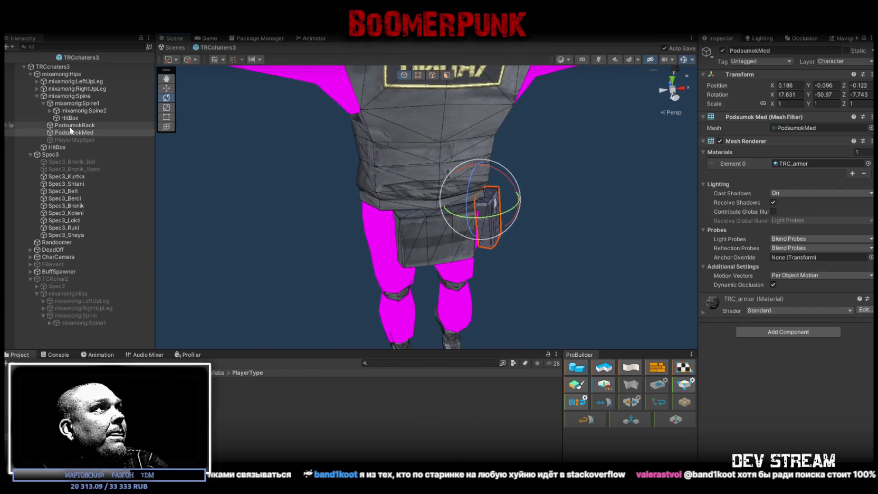
ctrl+click(74, 133)
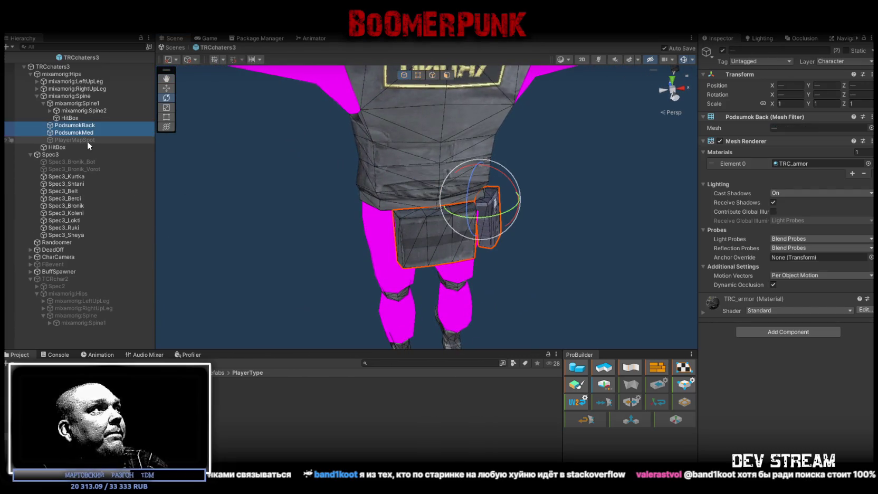
click(722, 50)
click(49, 322)
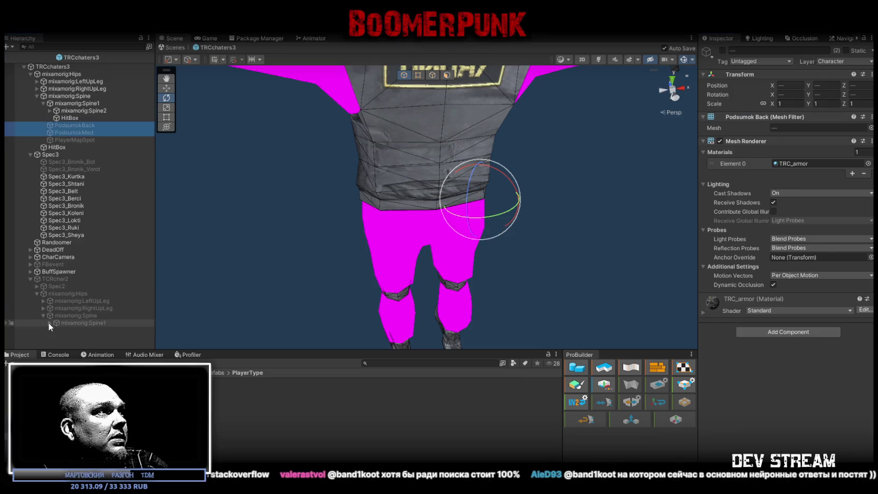
click(100, 338)
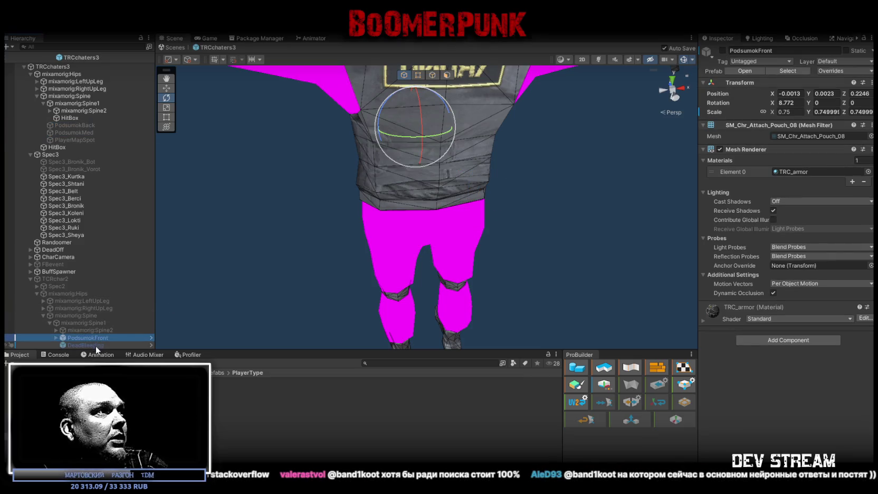
- Move PodsumokFront and DeadBleeding under TRCchaters3's Spine1, undoing and redoing the move
ctrl+click(95, 345)
drag(94, 340, 81, 104)
mouse_move(264, 224)
mouse_down()
mouse_move(458, 220)
mouse_move(513, 190)
mouse_up()
mouse_move(475, 159)
mouse_down()
mouse_move(378, 148)
mouse_move(600, 143)
mouse_move(397, 152)
mouse_up()
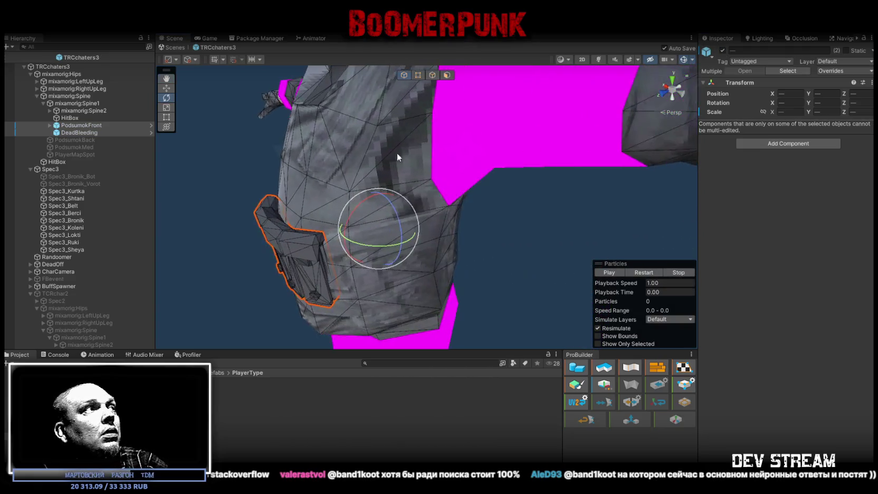
click(69, 133)
key(f)
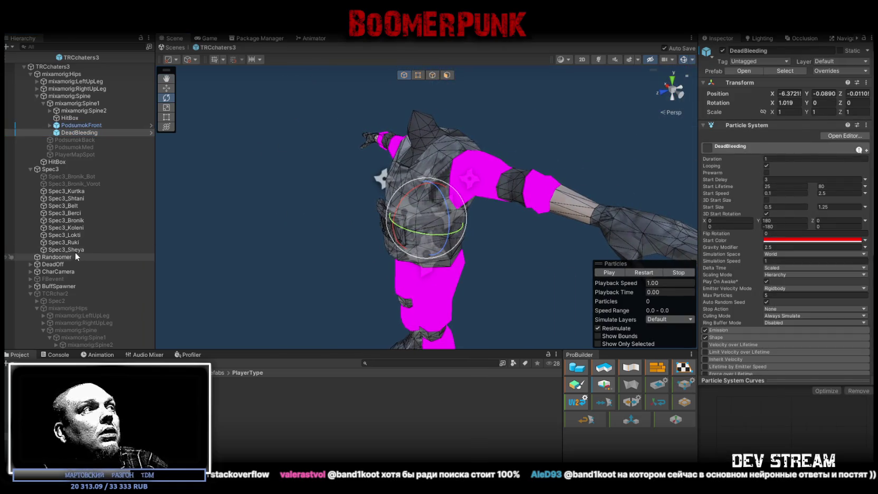
key(ctrl+z)
key(ctrl+z)
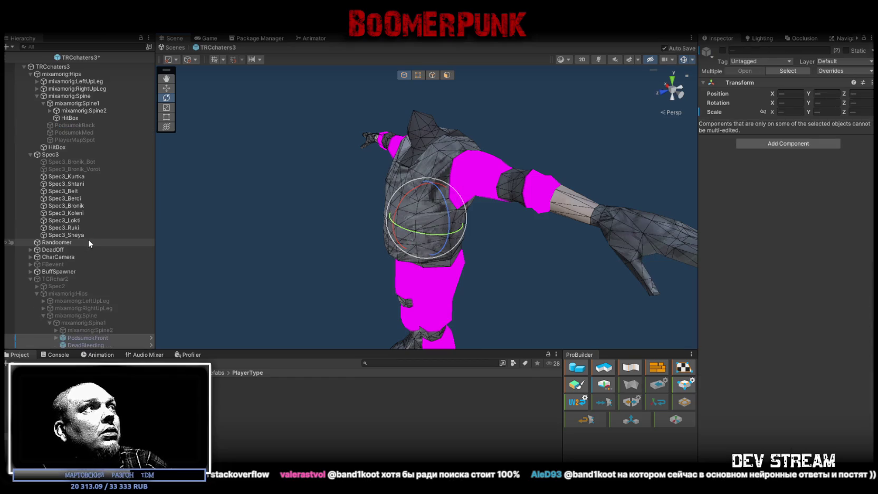
click(87, 344)
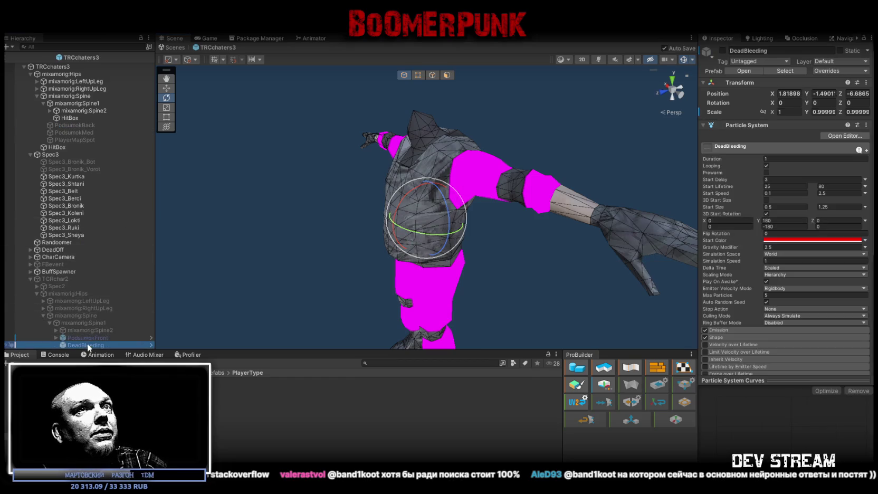
ctrl+click(93, 338)
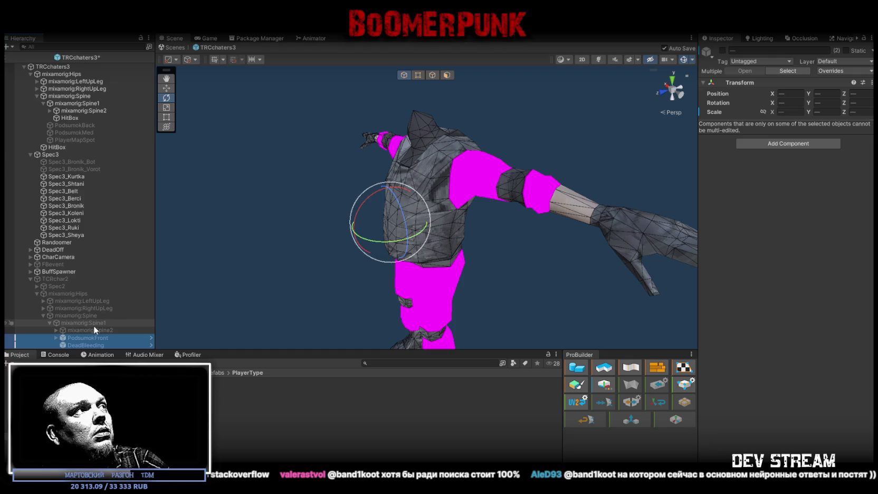
key(ctrl+z)
- Frame PodsumokFront and tilt the chest pouch to Rotation X 4.212
click(96, 125)
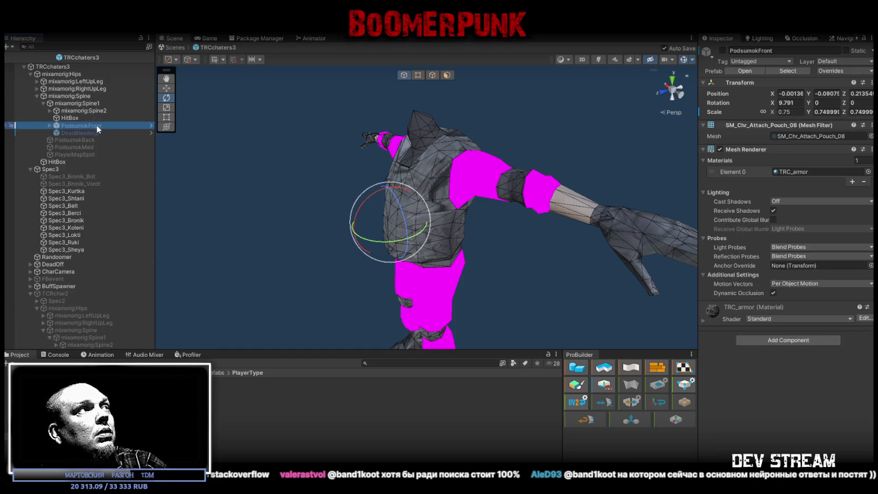
key(f)
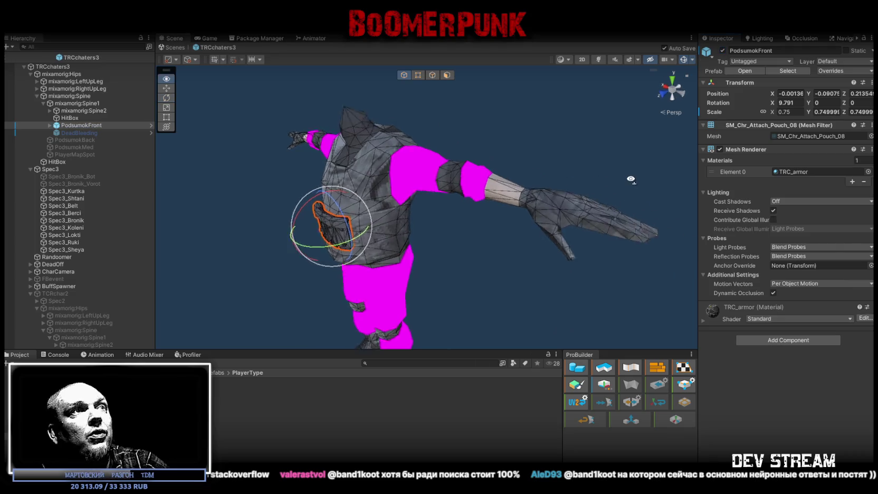
mouse_move(626, 184)
mouse_down()
mouse_move(510, 196)
mouse_move(560, 147)
mouse_move(427, 186)
mouse_move(406, 216)
mouse_move(450, 195)
mouse_move(426, 188)
mouse_move(386, 216)
mouse_move(368, 216)
mouse_move(375, 217)
mouse_up()
key(w)
key(e)
key(w)
- Lift PodsumokFront higher on the vest along Y, then deactivate it
mouse_move(415, 196)
mouse_down()
mouse_move(417, 172)
mouse_move(416, 207)
mouse_move(560, 185)
mouse_up()
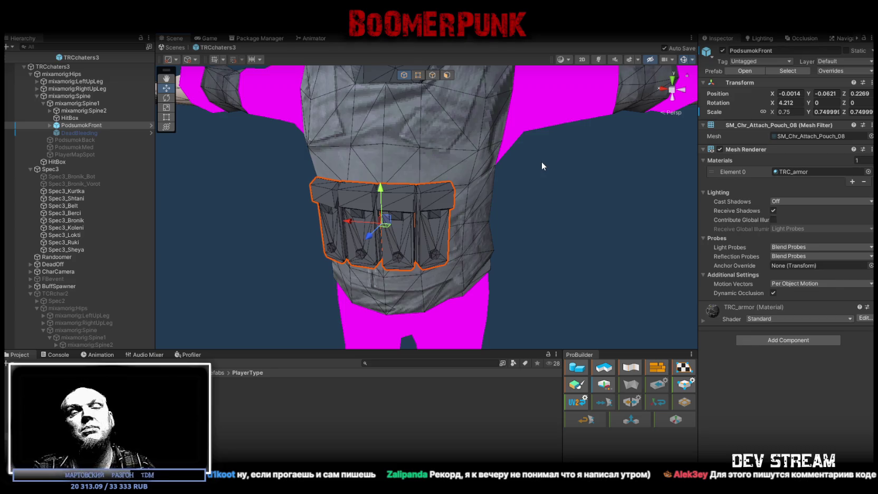
mouse_move(518, 166)
mouse_down()
mouse_move(416, 157)
mouse_move(580, 159)
mouse_up()
scroll(496, 158, down, 5)
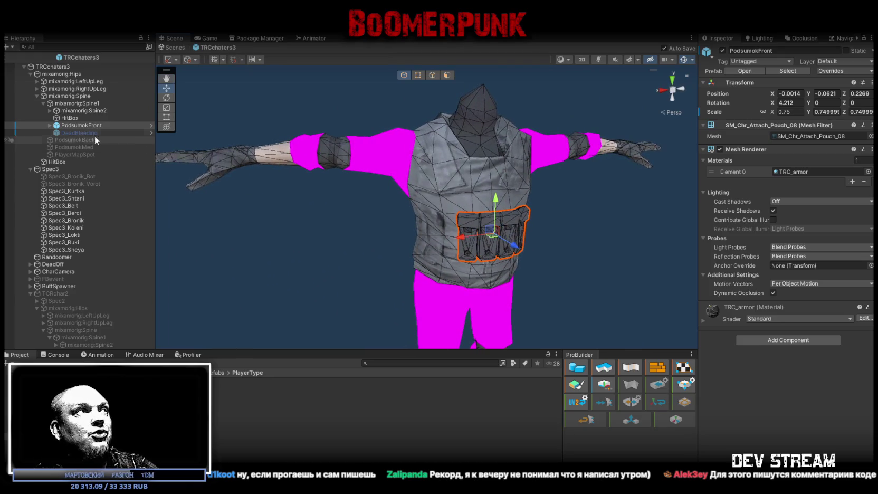
click(722, 50)
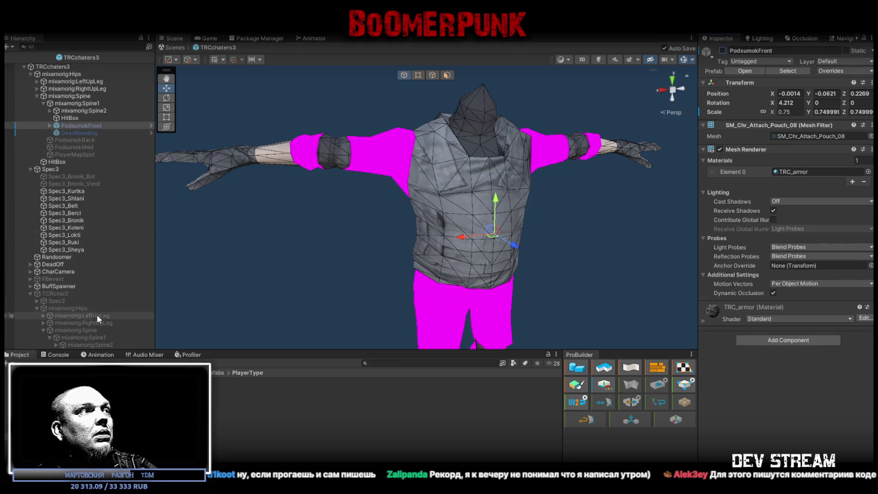
- Move the five attachment points, RightPatch through BackWeapons, under TRCchaters3's Spine2
scroll(85, 314, up, 2)
scroll(86, 314, down, 3)
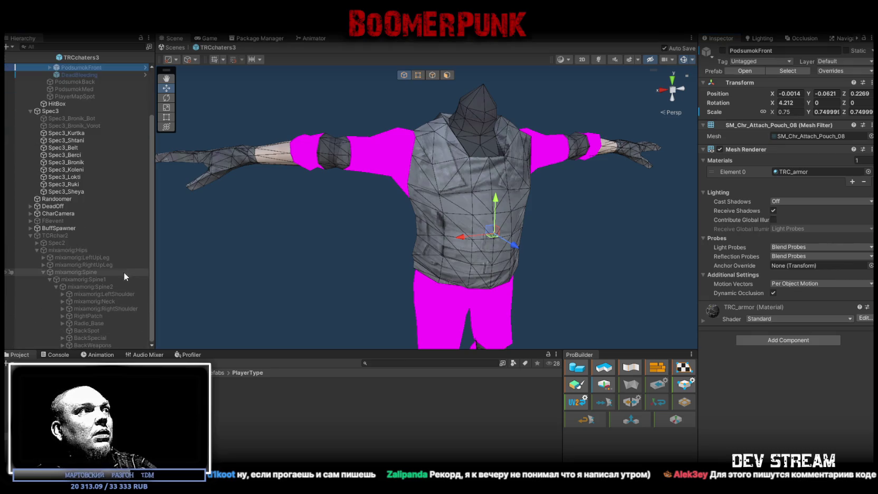
click(107, 317)
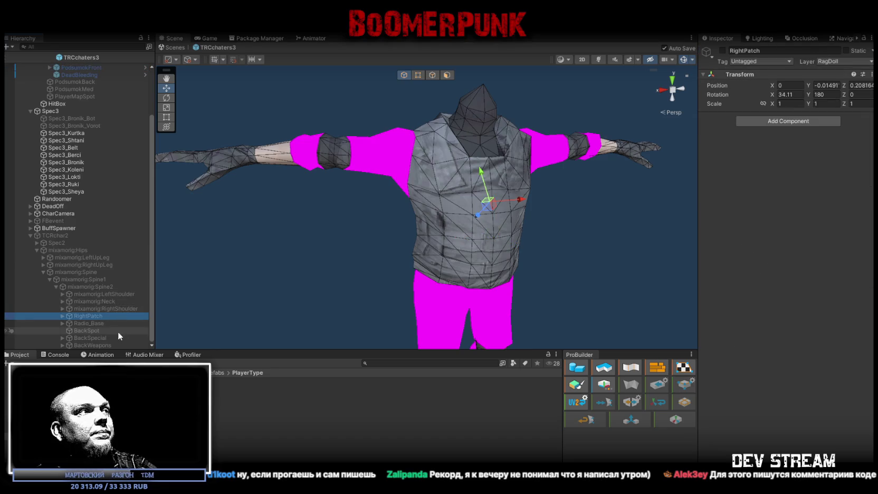
shift+click(95, 345)
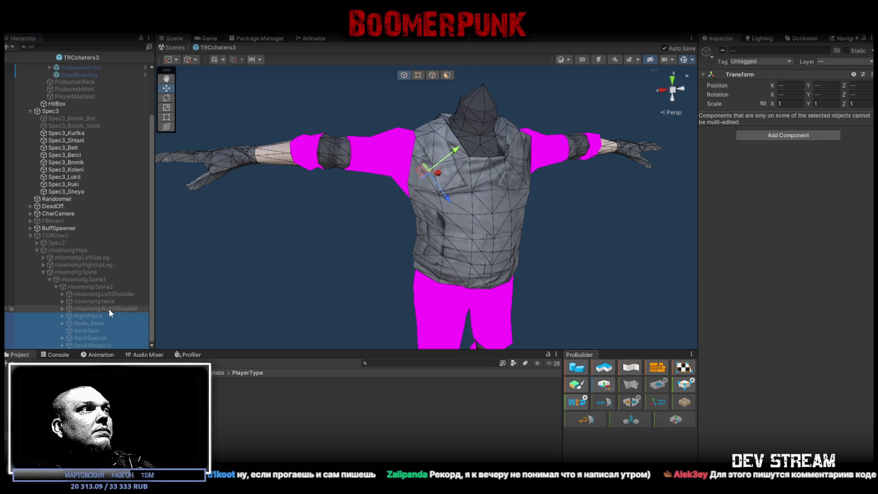
mouse_move(92, 316)
mouse_down()
mouse_move(68, 174)
mouse_move(78, 109)
mouse_up()
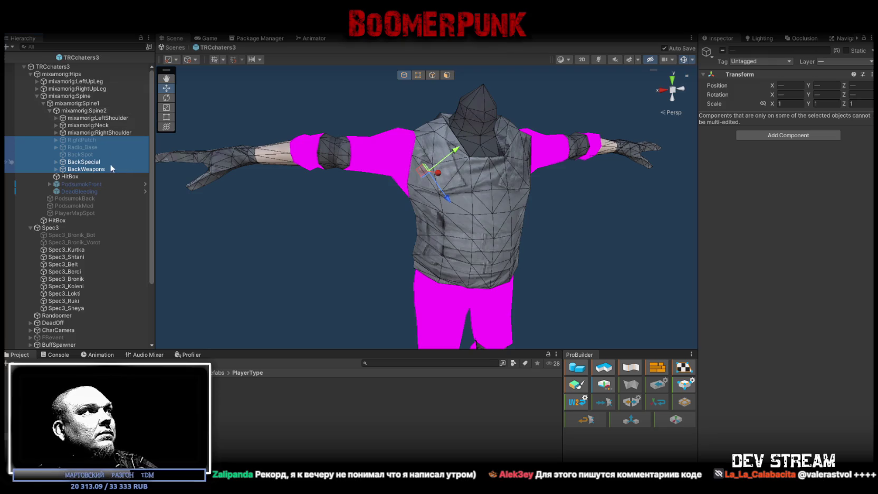
- Expand BackSpecial, activate its Streamer_Sign, and frame BackSpecial in view
click(70, 163)
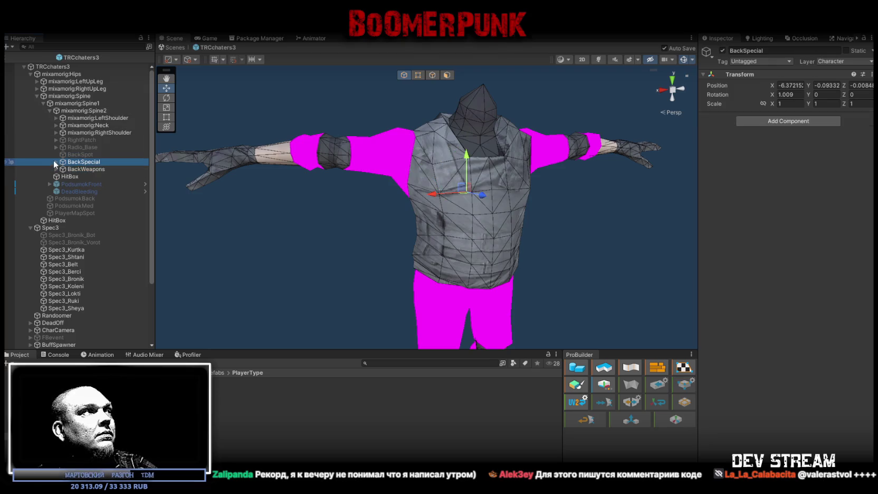
click(56, 162)
mouse_move(400, 211)
mouse_down()
mouse_move(505, 218)
mouse_move(543, 196)
mouse_move(217, 192)
mouse_up()
click(84, 178)
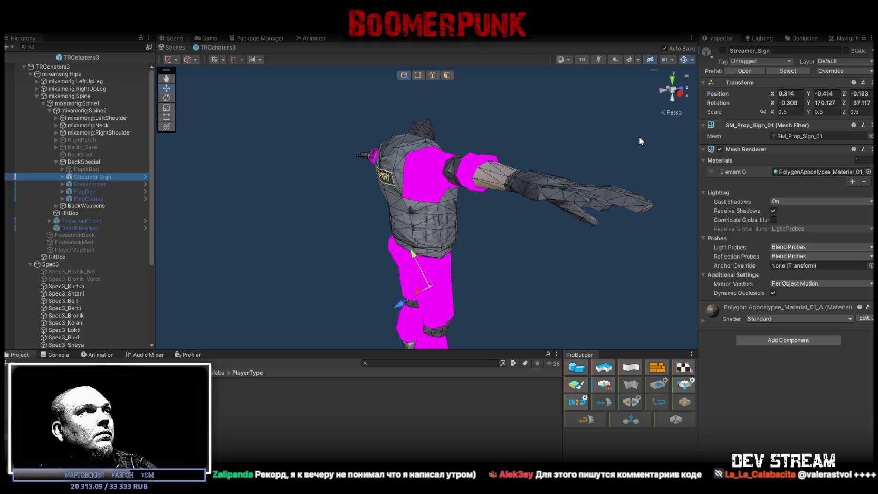
click(722, 50)
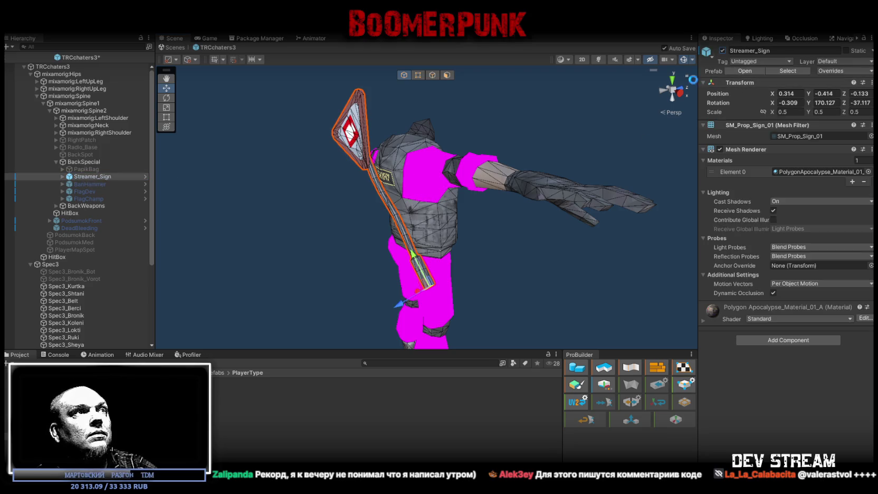
click(82, 164)
double_click(84, 163)
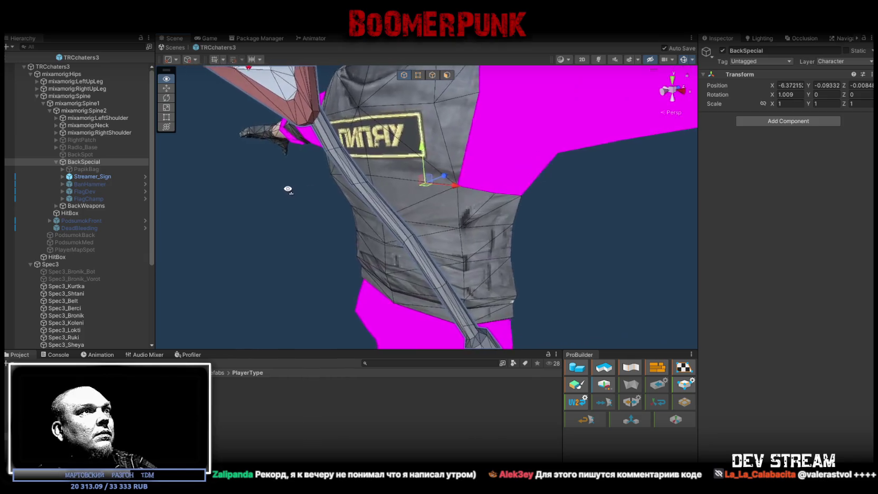
- Look over the chest and sign, then exit the prefab back to Play_Dust
drag(279, 184, 288, 186)
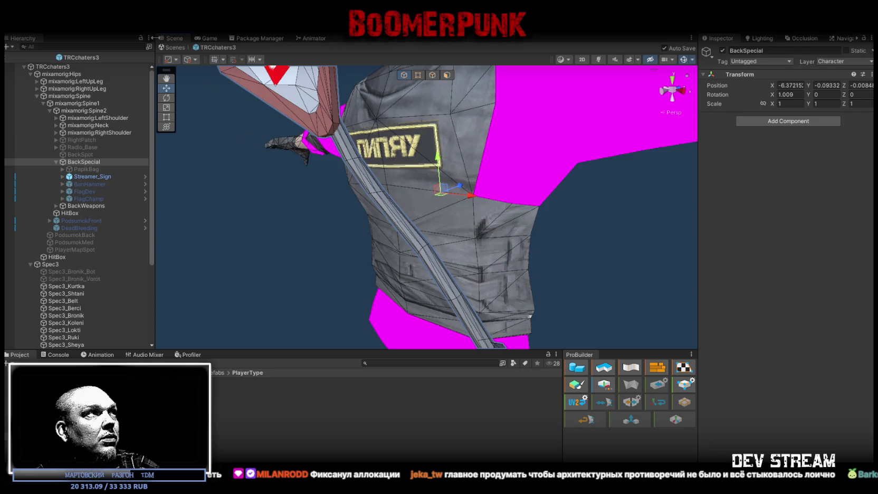
click(170, 47)
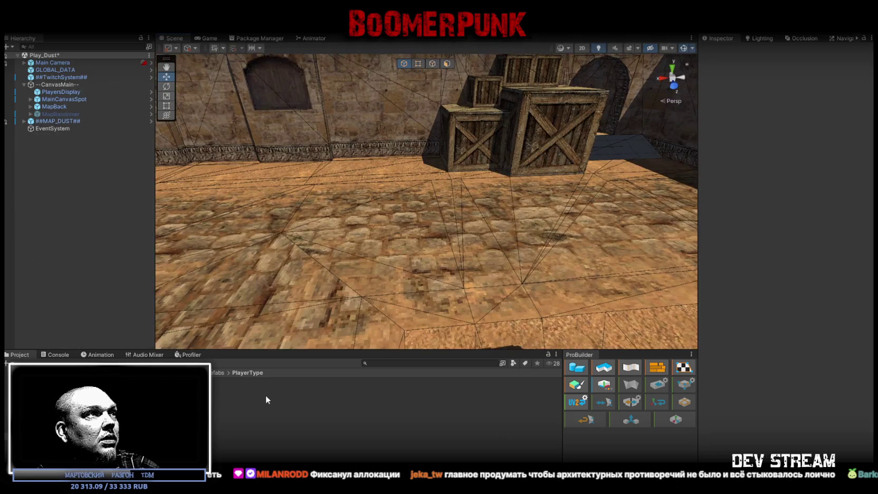
- Open ##TwitchSystem##'s Twitch Chat Connector script in Visual Studio
click(68, 77)
double_click(789, 146)
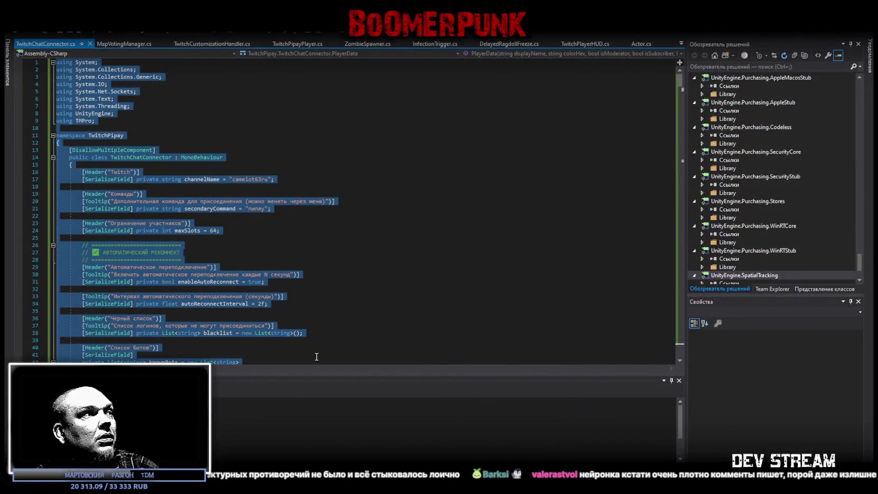
scroll(316, 353, down, 20)
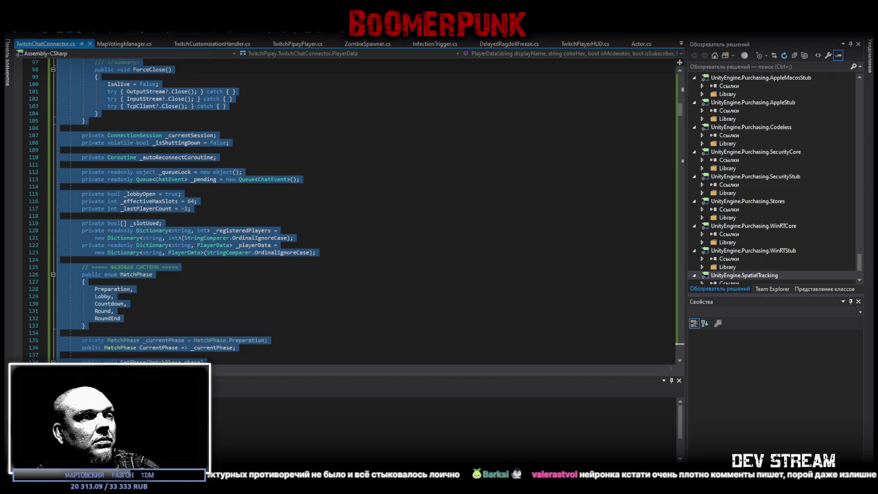
key(alt+Tab)
- Replace all the script's code with the pasted version, save, and return to Unity
scroll(301, 179, down, 20)
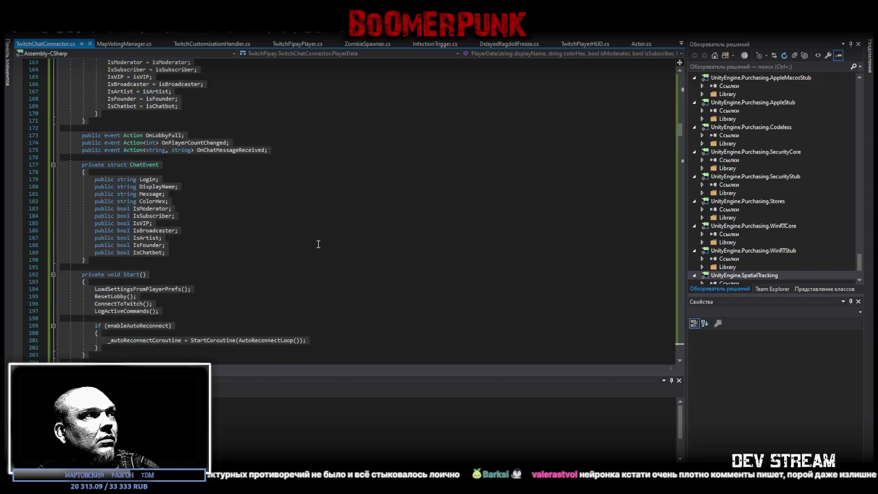
key(ctrl+a)
mouse_move(682, 138)
mouse_down()
mouse_move(679, 253)
mouse_move(689, 345)
mouse_up()
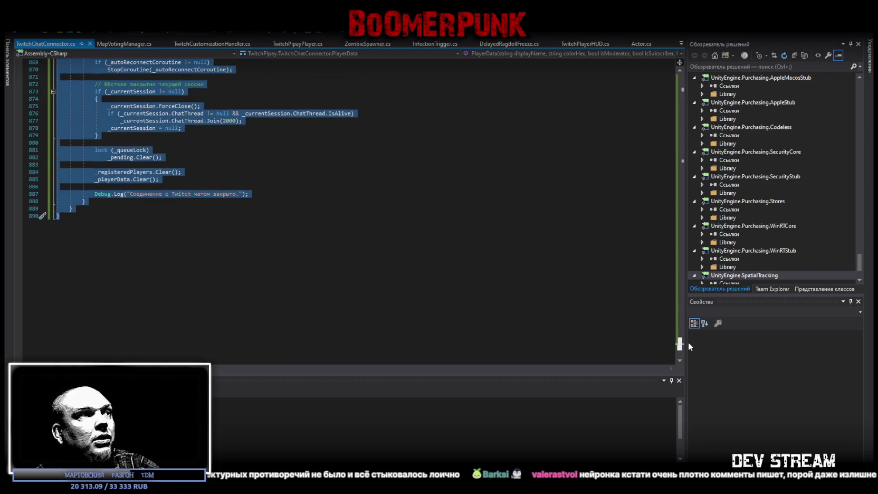
click(218, 290)
key(ctrl+a)
key(ctrl+v)
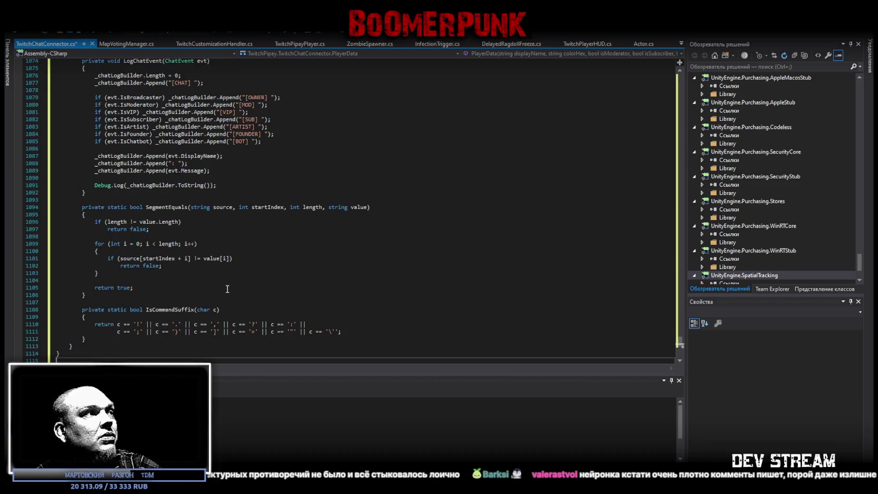
key(ctrl+s)
scroll(604, 284, up, 10)
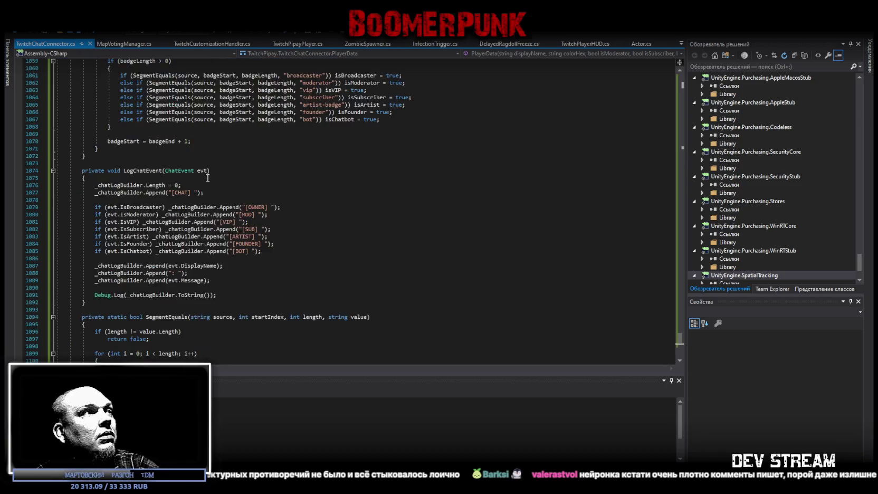
drag(677, 326, 679, 73)
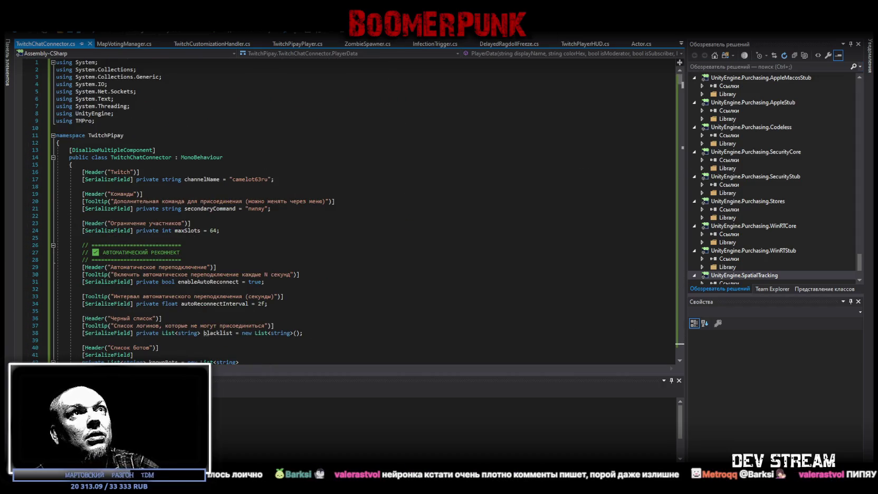
key(alt+Tab)
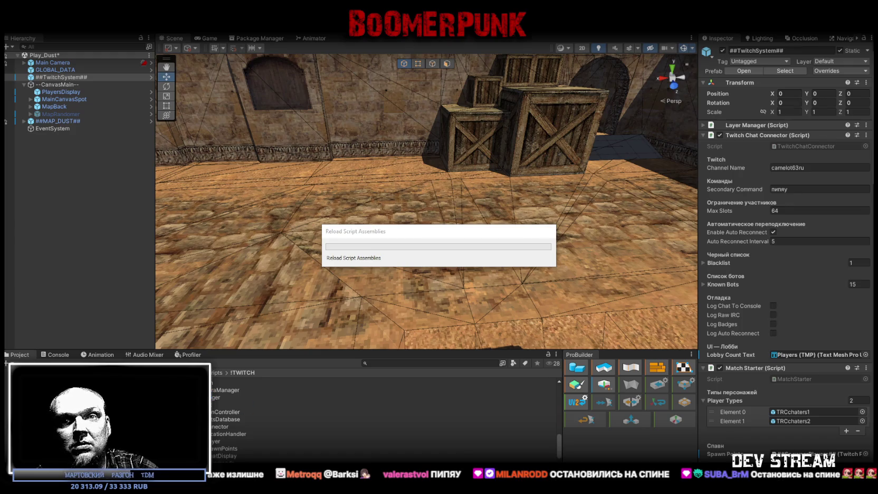
- Run Play_Dust in play mode, clear the Console, and follow a leaderboard player
key(ctrl+p)
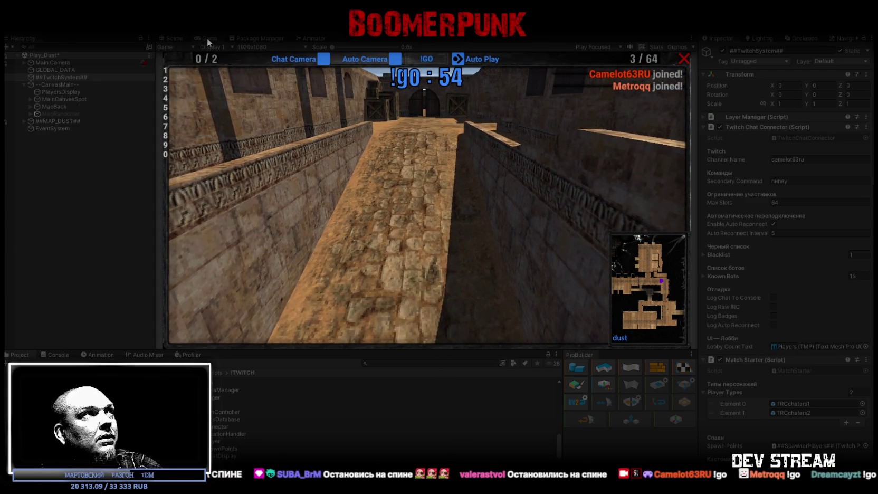
double_click(208, 38)
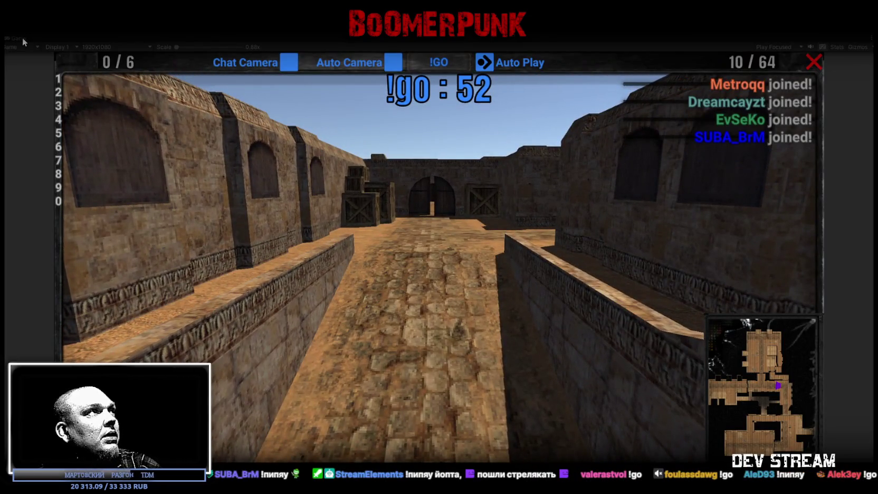
double_click(22, 37)
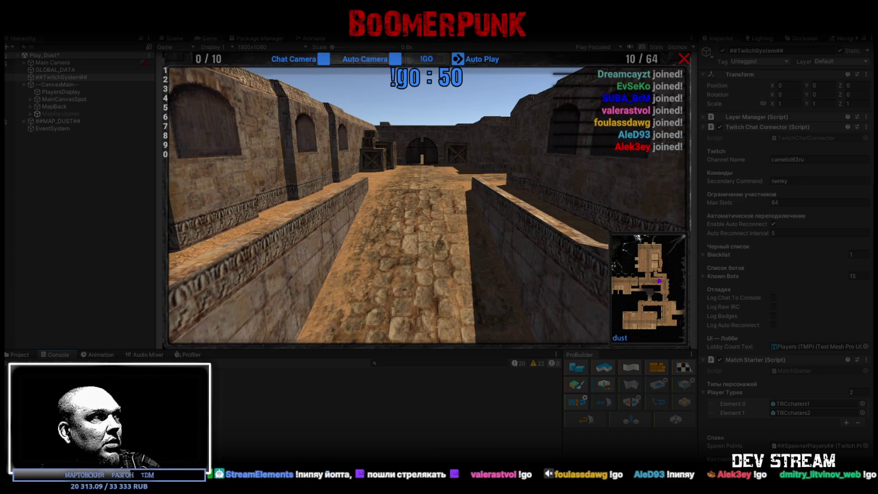
click(14, 363)
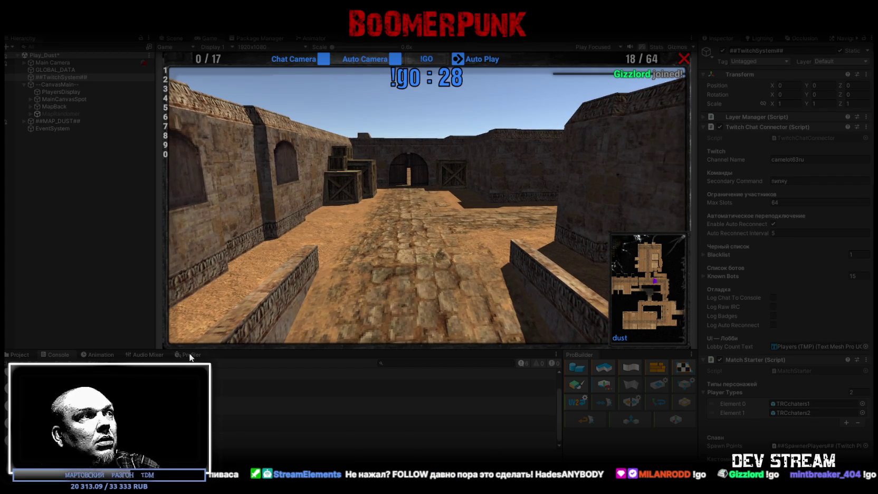
drag(189, 352, 189, 441)
drag(297, 436, 247, 372)
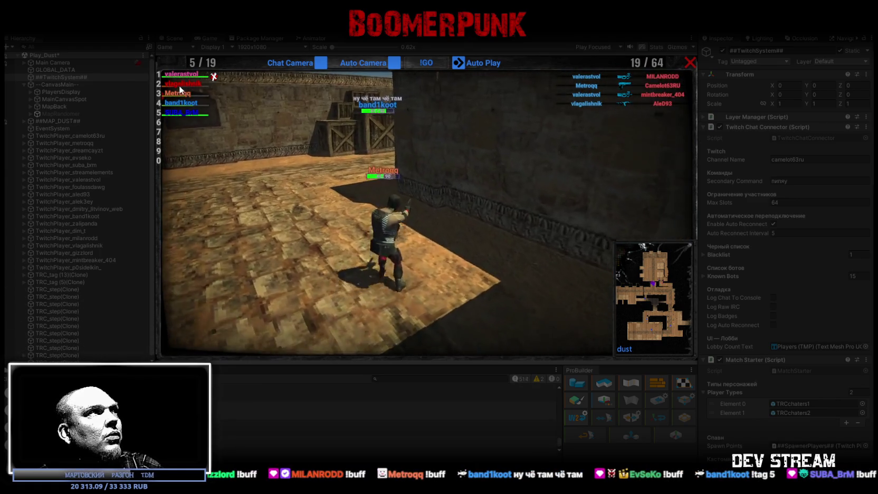
click(179, 82)
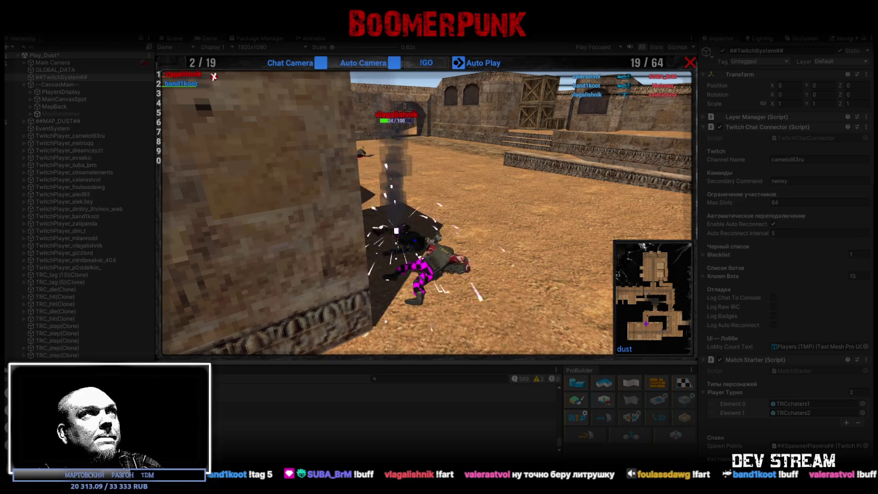
key(ctrl+1)
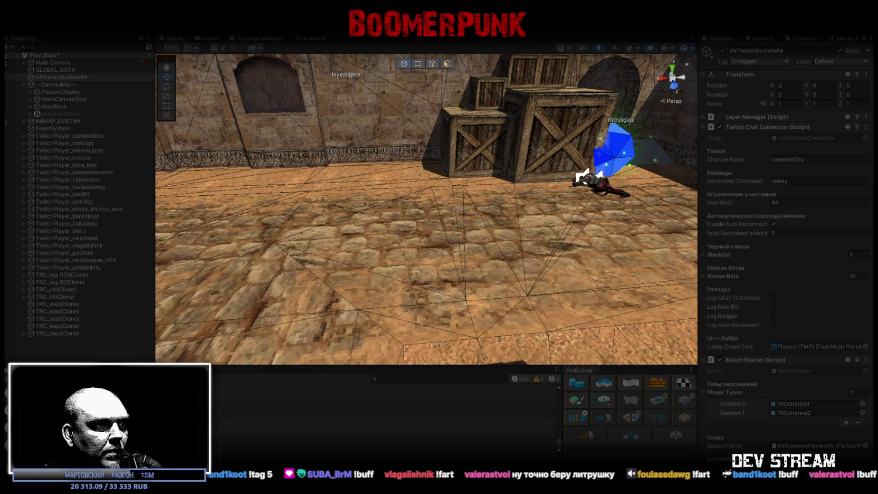
key(ctrl+7)
drag(425, 200, 427, 66)
drag(476, 301, 464, 441)
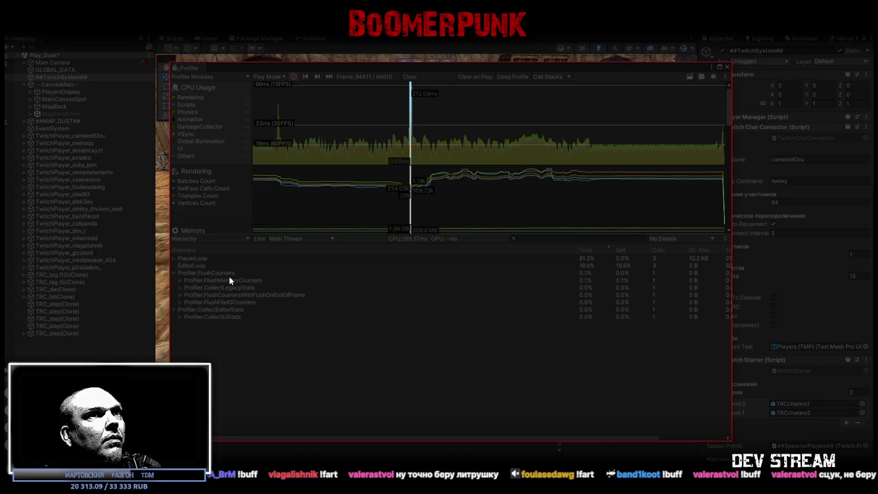
click(174, 258)
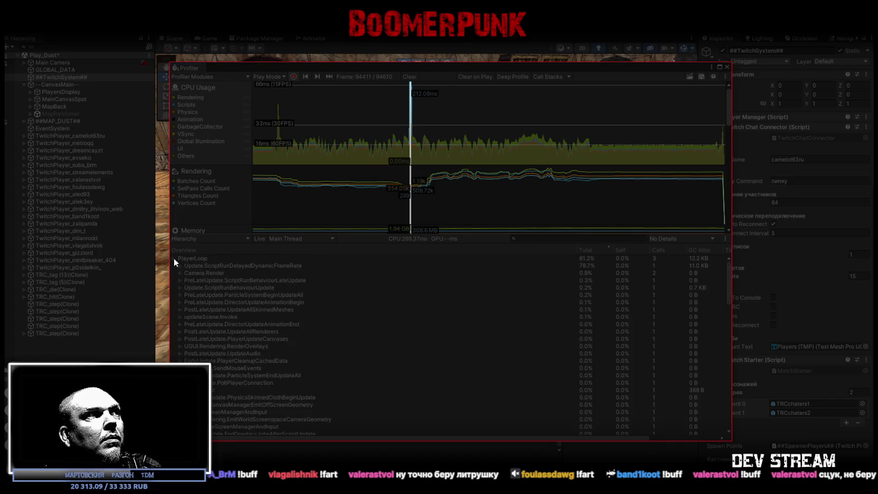
click(204, 265)
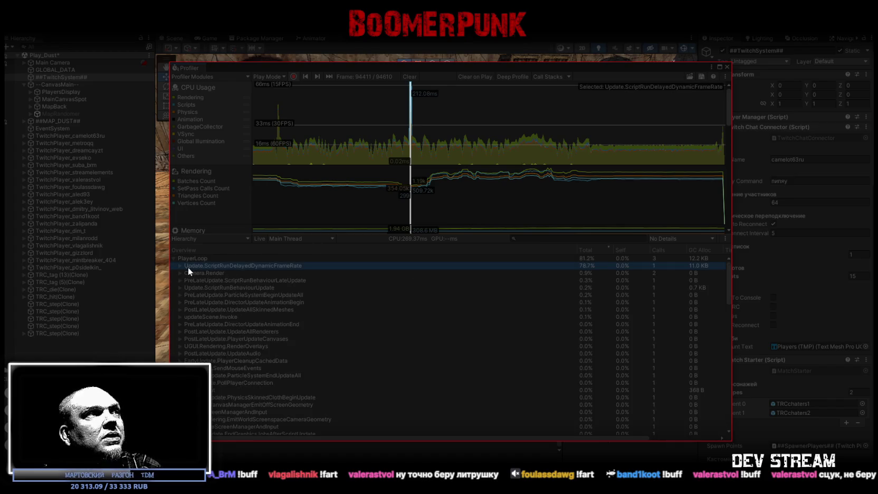
click(180, 266)
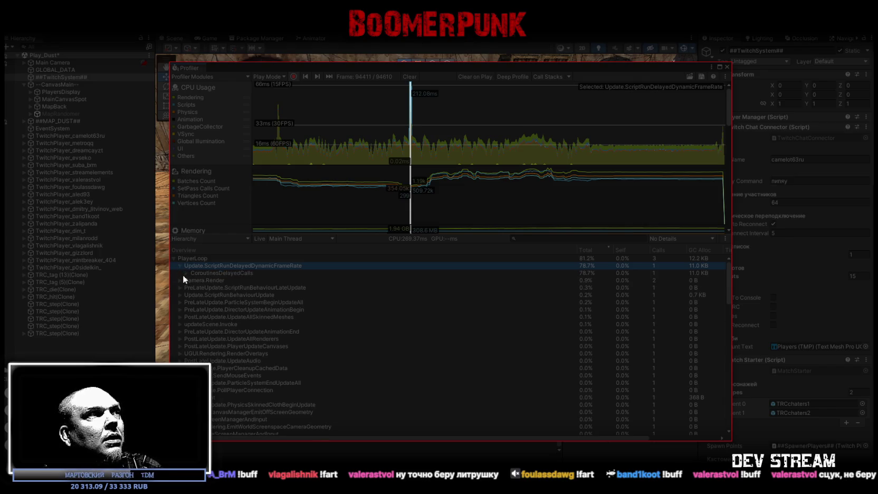
click(186, 272)
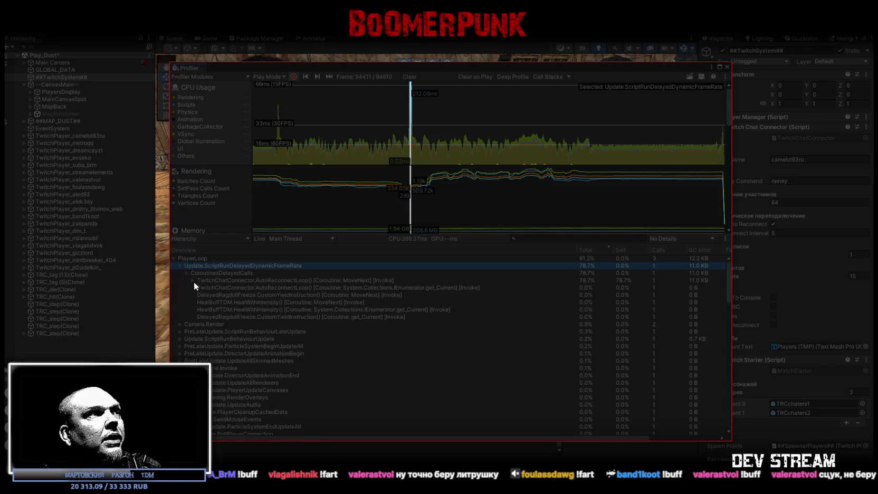
click(214, 280)
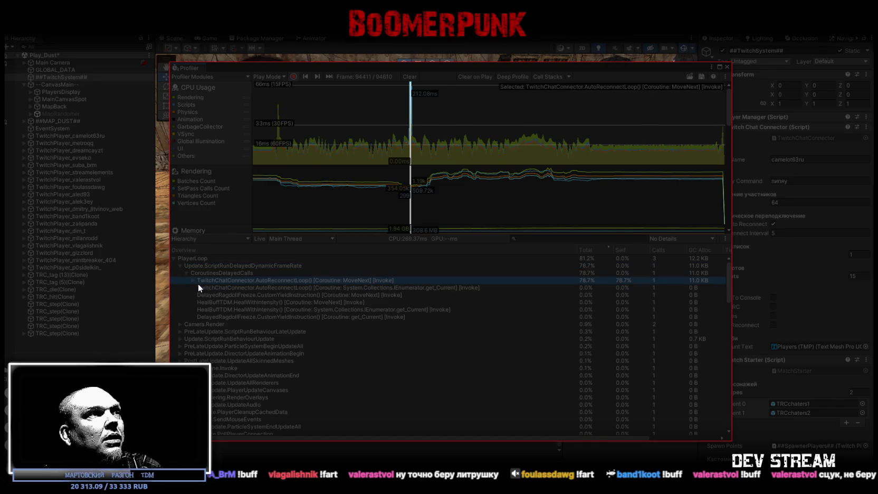
click(193, 282)
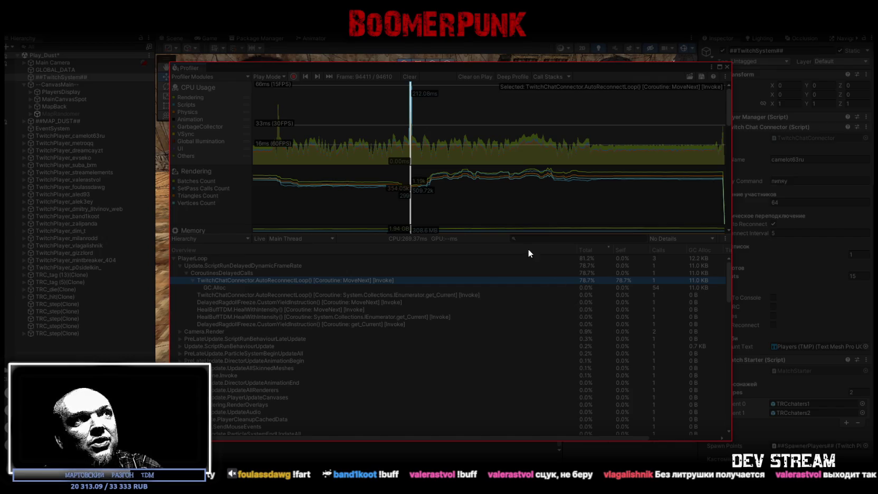
click(727, 67)
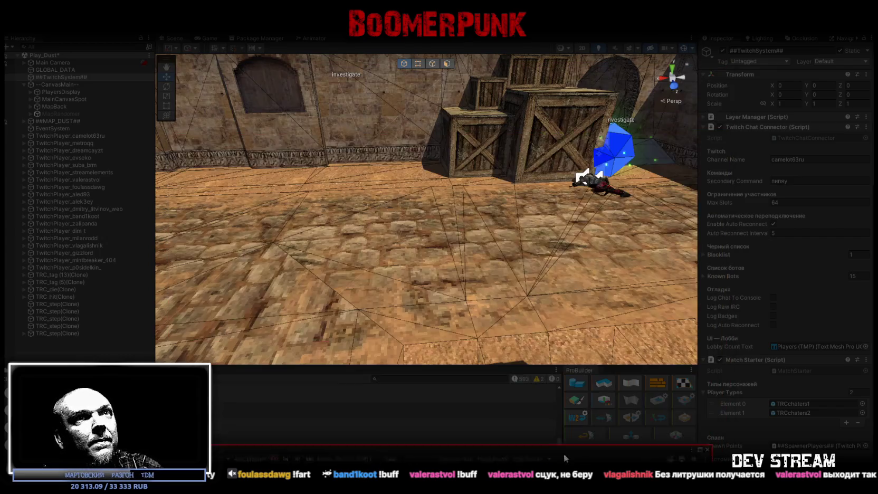
- Set the Auto Reconnect Interval to 5 and reopen the Profiler
click(775, 232)
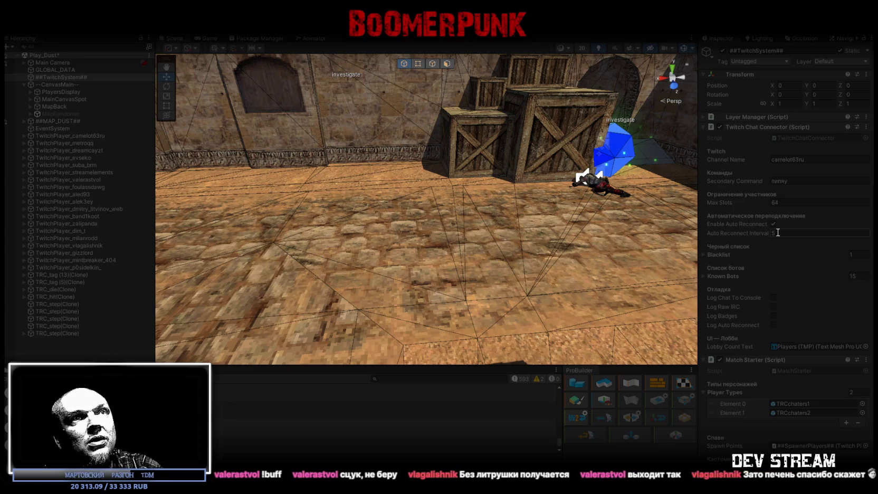
click(781, 244)
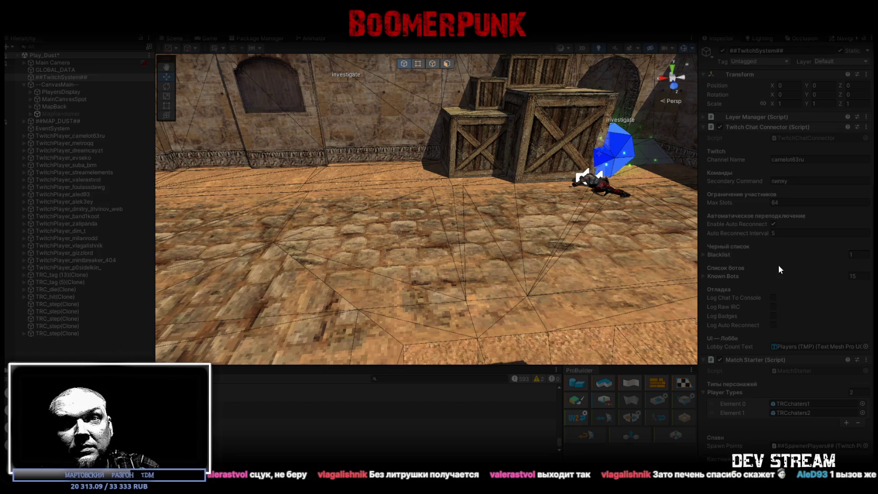
key(ctrl+7)
- Inspect the reconnect coroutine's GC.Alloc row, then move the Profiler down off the Scene view
mouse_move(546, 319)
mouse_down()
mouse_move(543, 45)
mouse_move(543, 59)
mouse_up()
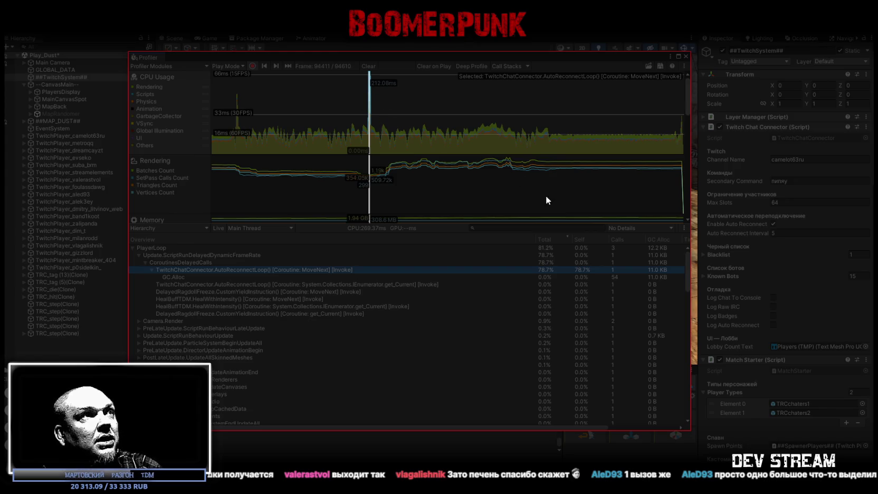
drag(569, 427, 656, 430)
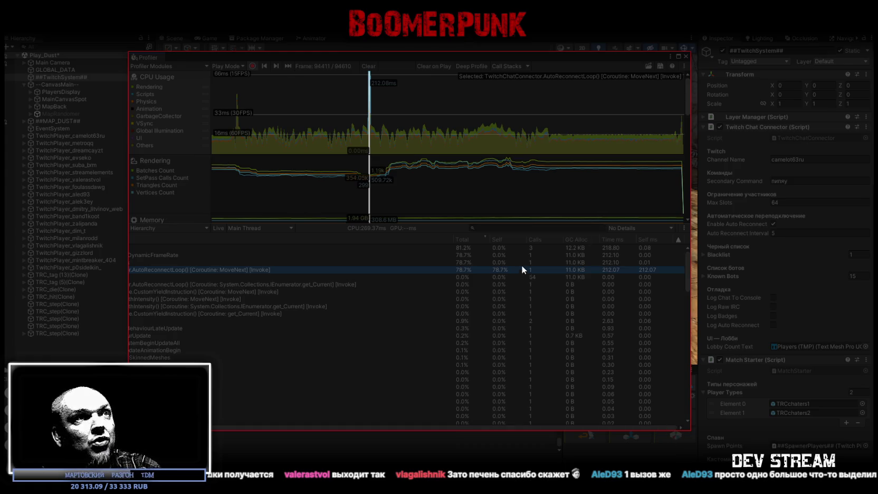
mouse_move(609, 426)
mouse_down()
mouse_move(490, 425)
mouse_move(653, 418)
mouse_up()
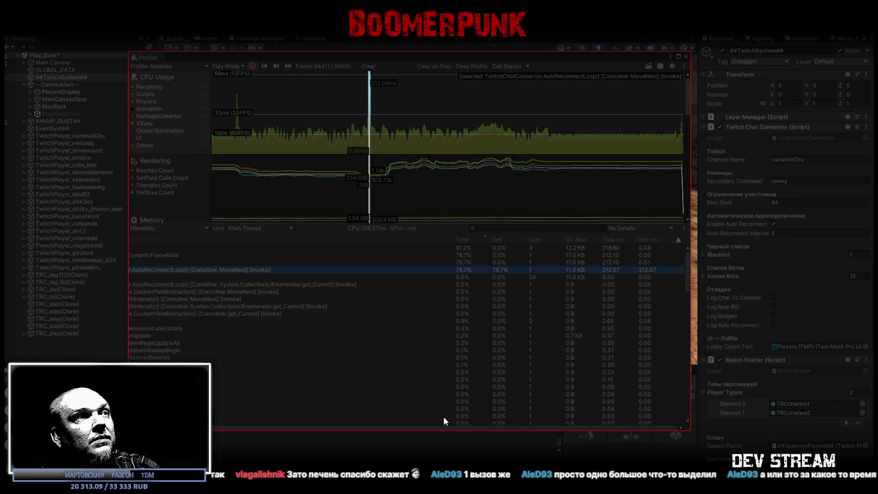
drag(487, 428, 416, 433)
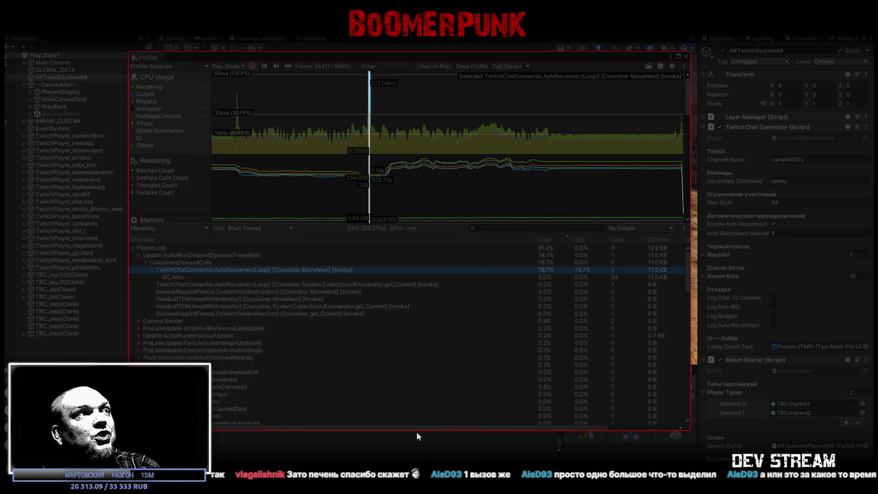
click(618, 277)
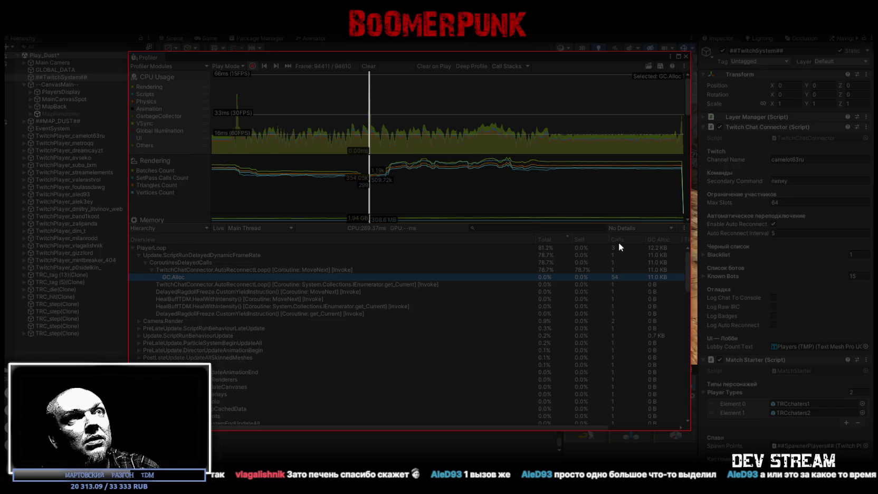
drag(568, 428, 633, 421)
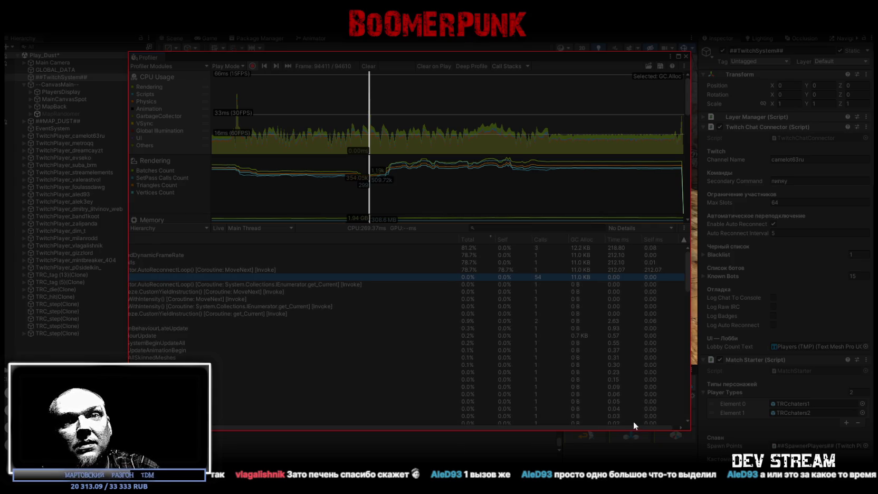
drag(633, 421, 539, 414)
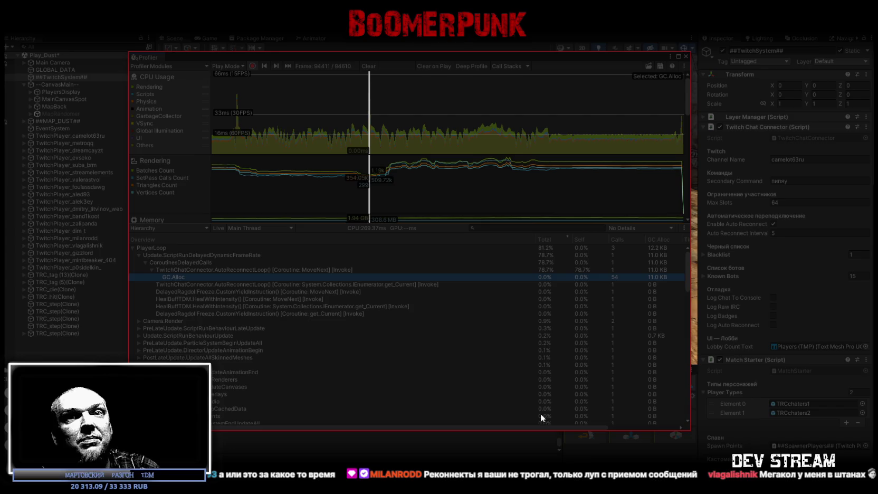
mouse_move(578, 427)
mouse_down()
mouse_move(647, 430)
mouse_move(635, 416)
mouse_move(573, 414)
mouse_up()
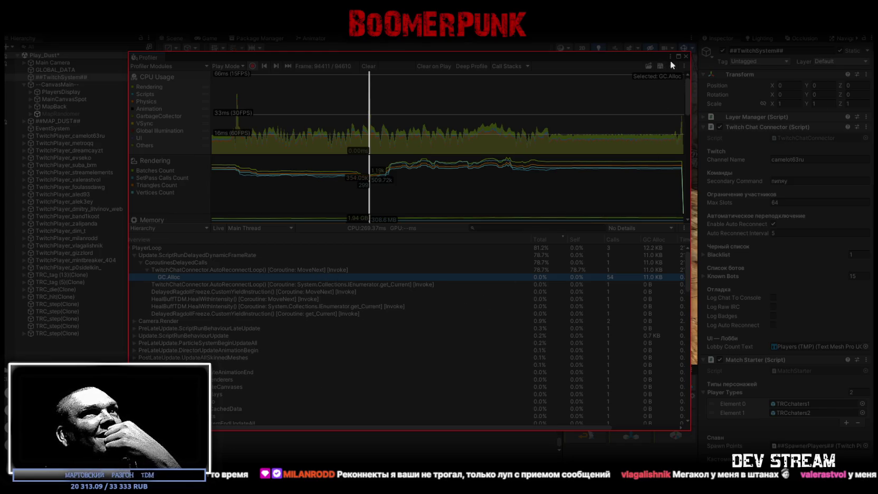
mouse_move(661, 57)
mouse_down()
mouse_move(653, 246)
mouse_move(677, 309)
mouse_up()
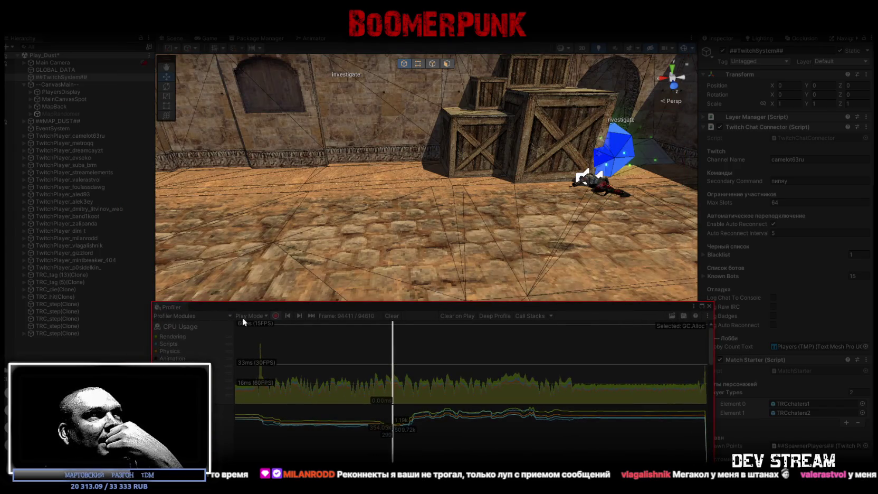
- Dock the Profiler in the bottom panel beside ProBuilder, check the Console, then maximize the Profiler
drag(165, 308, 168, 308)
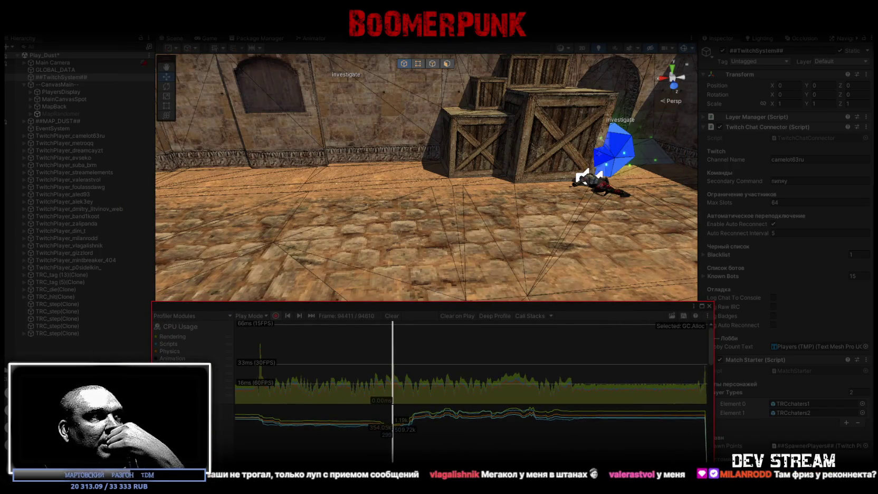
drag(168, 308, 168, 369)
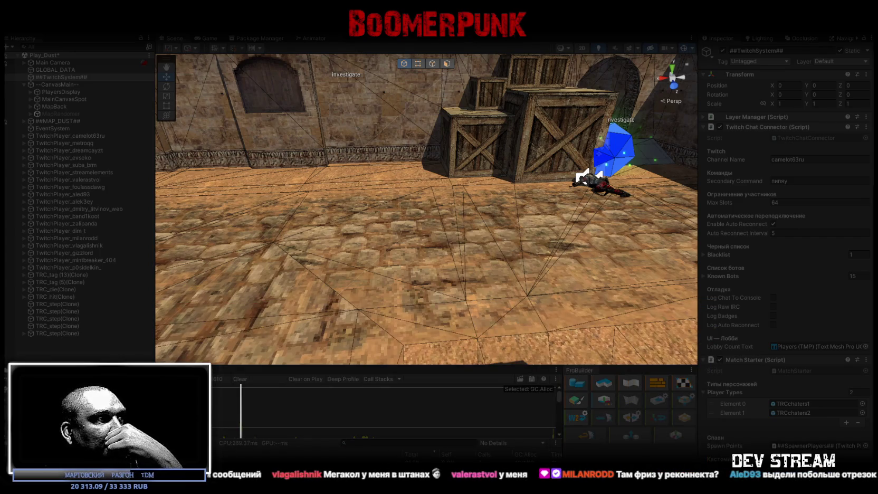
key(ctrl+shift+c)
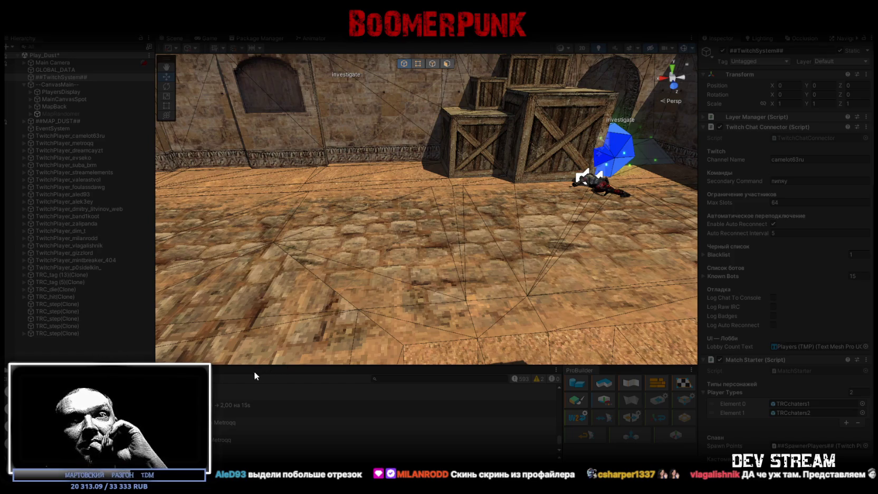
key(ctrl+7)
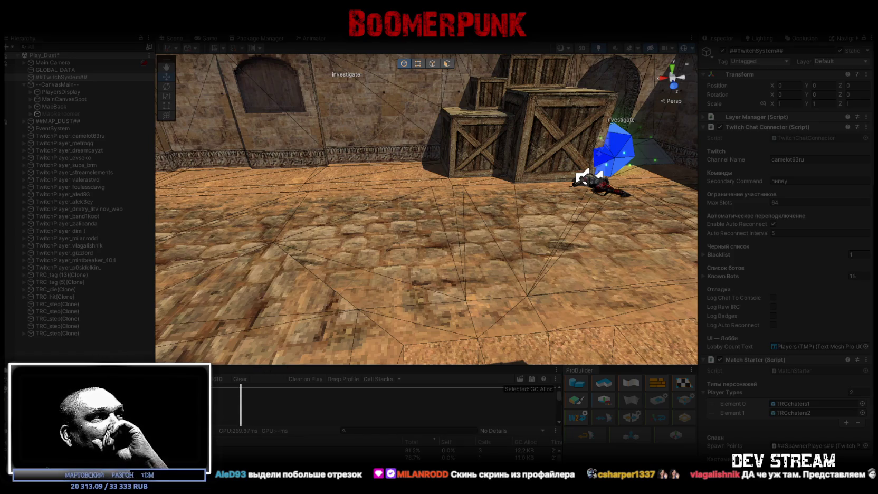
key(shift+space)
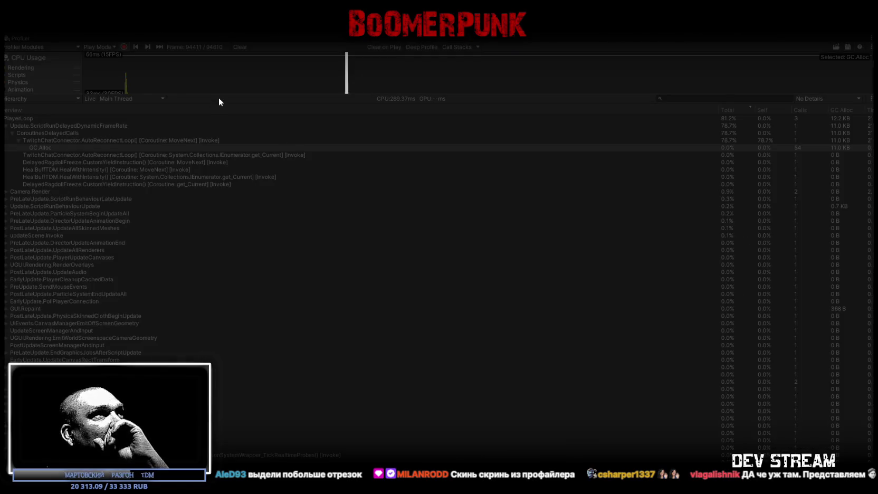
- Enlarge the charts, review frame 94411's Time ms and Self ms columns, then restore the layout
mouse_move(216, 93)
mouse_down()
mouse_move(217, 271)
mouse_move(227, 334)
mouse_up()
click(350, 115)
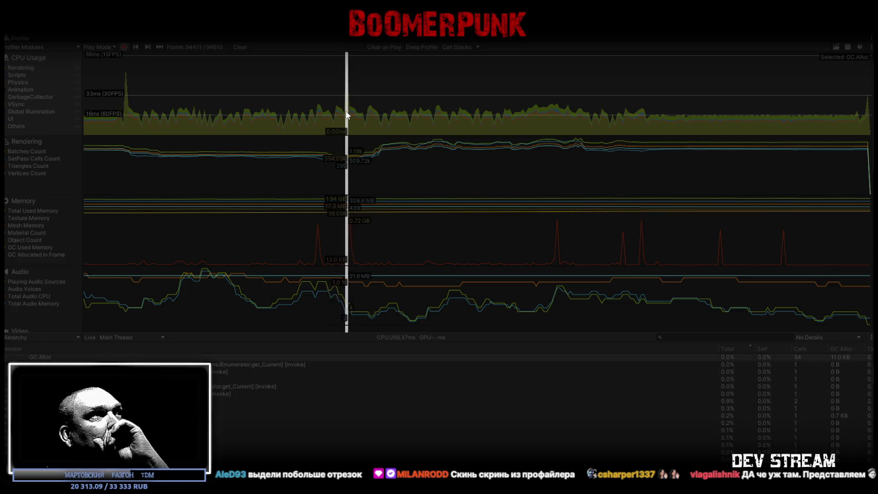
click(347, 114)
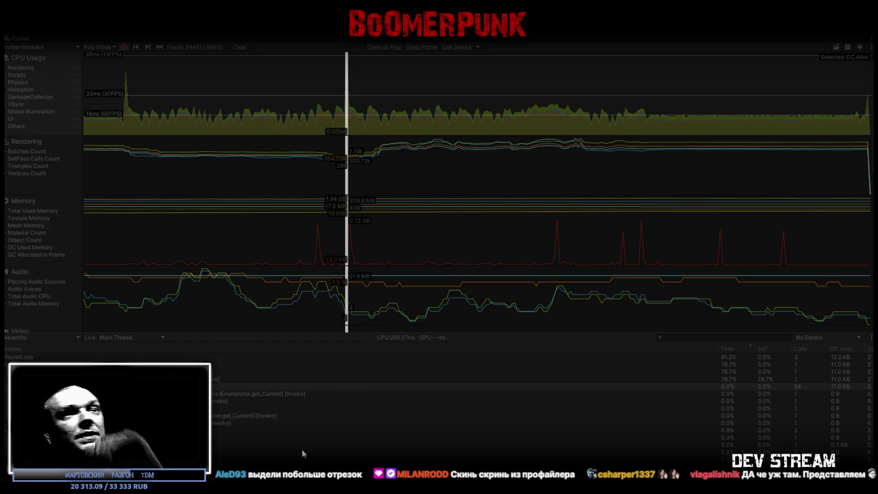
drag(720, 349, 416, 355)
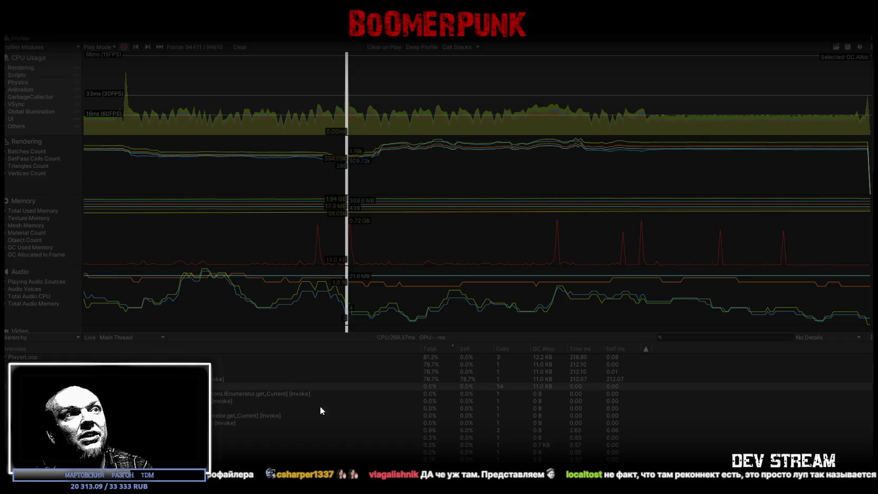
double_click(20, 38)
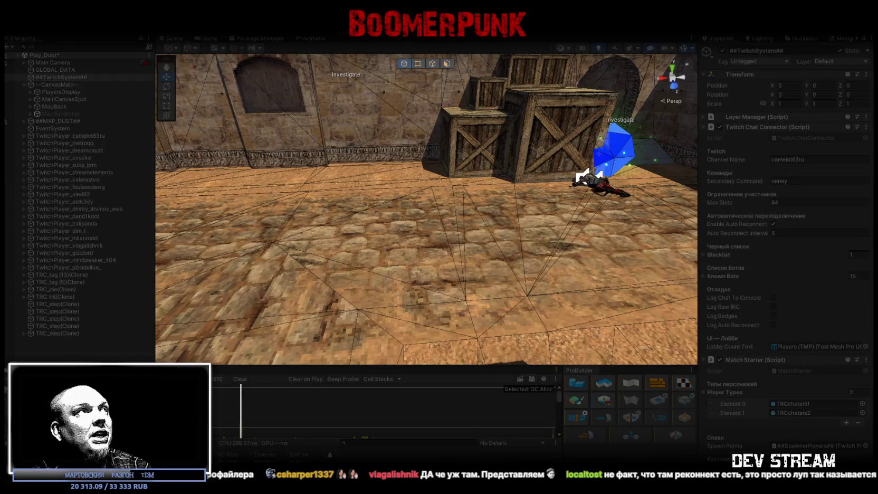
- Watch the match in the Game view, stop Play mode, and maximize the Profiler
click(210, 38)
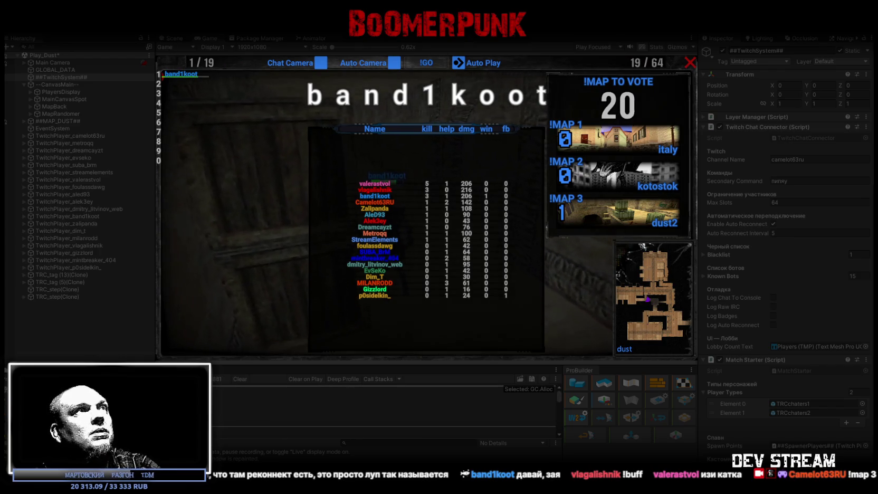
key(ctrl+p)
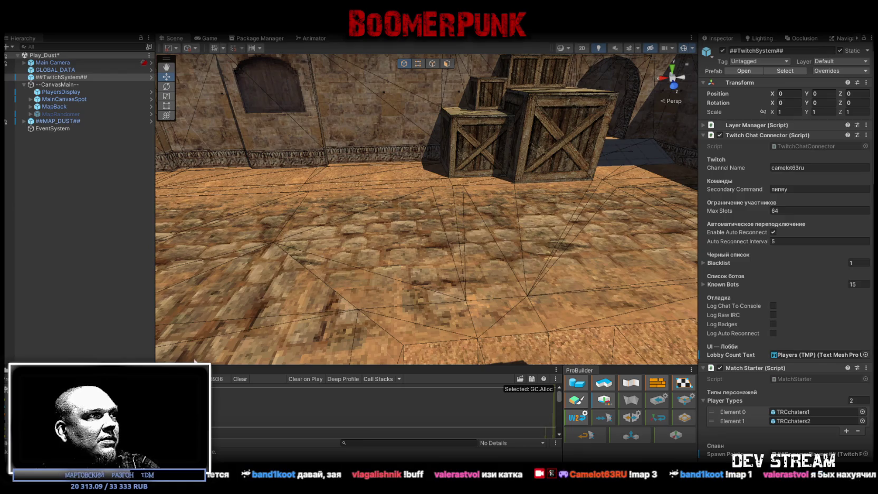
key(shift+space)
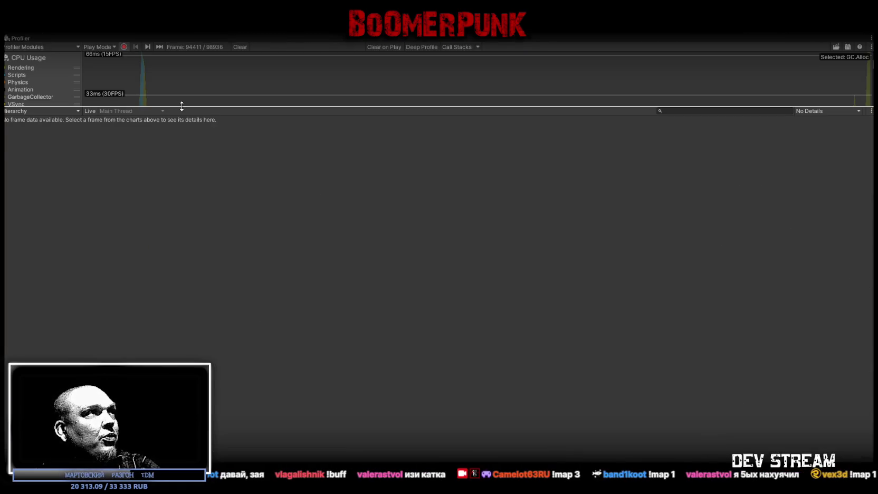
- Select a profiled frame and browse its hierarchy sorted by Total, checking EditorLoop and PhysicsFixedUpdate
click(144, 93)
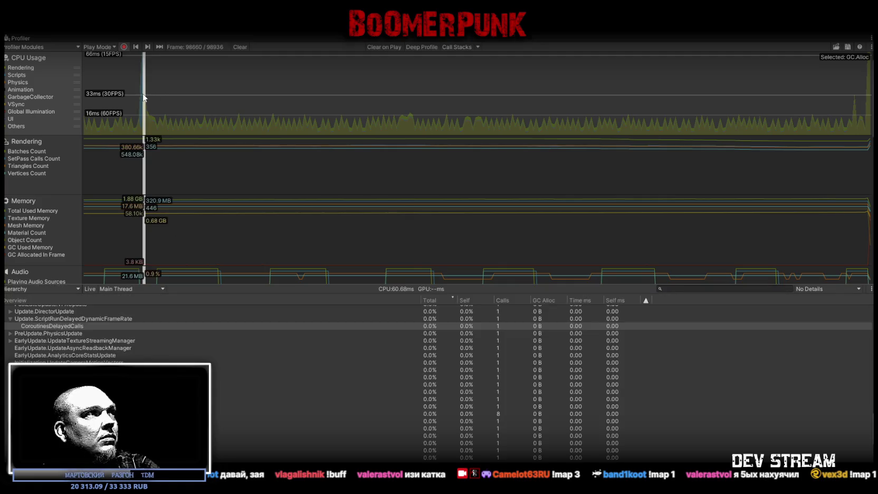
scroll(455, 379, down, 2)
scroll(456, 378, up, 5)
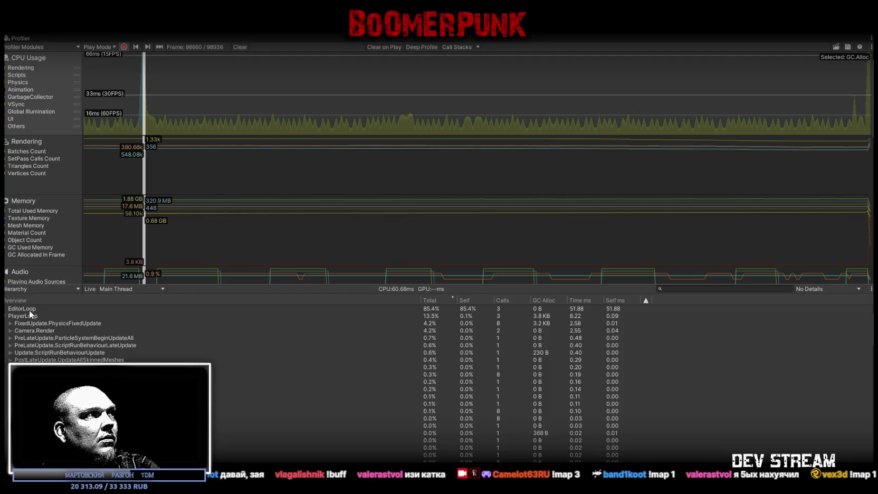
click(5, 316)
click(426, 302)
click(428, 301)
click(12, 310)
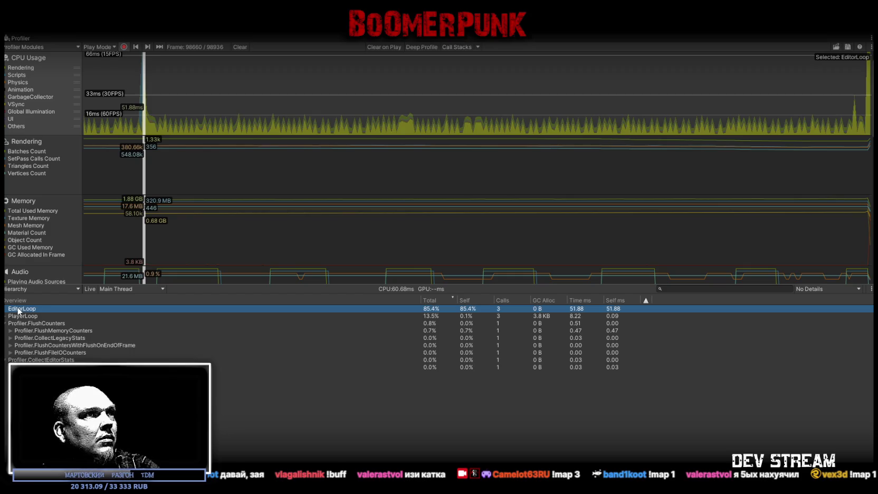
click(5, 315)
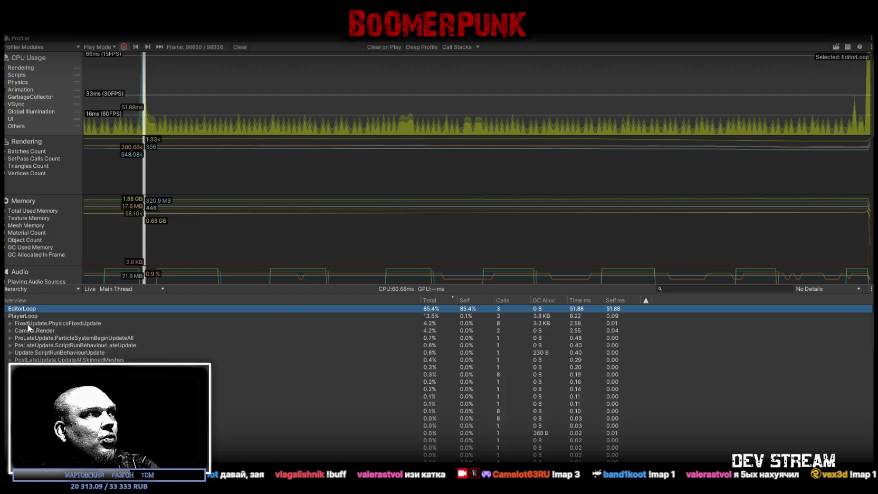
click(12, 323)
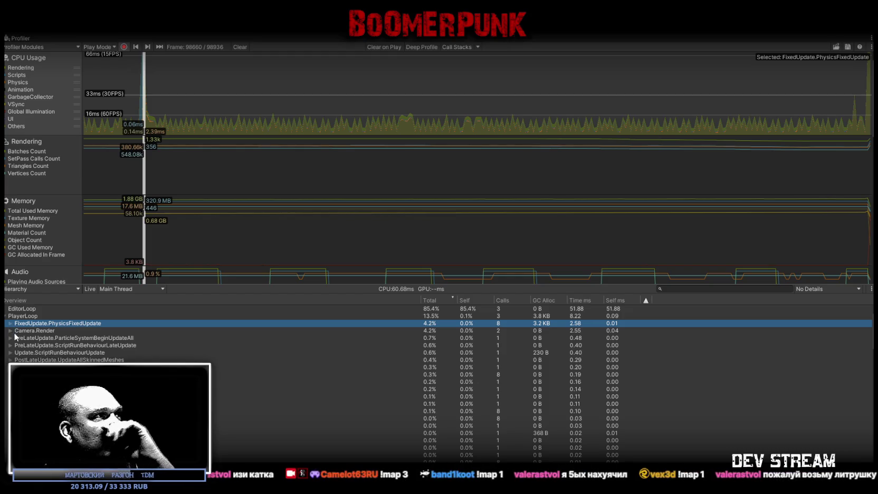
click(6, 316)
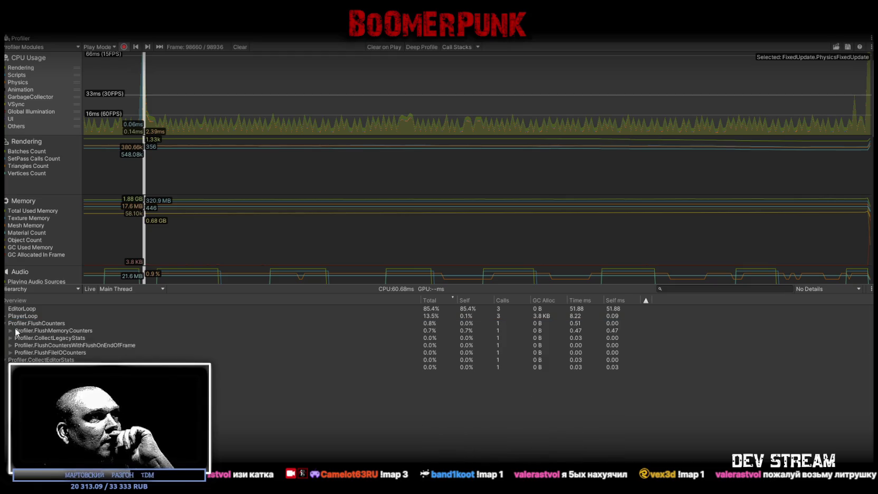
- Trace frame 98659's spike to the AutoReconnectLoop coroutine's GC.Alloc, then restore the editor layout
drag(146, 107, 143, 111)
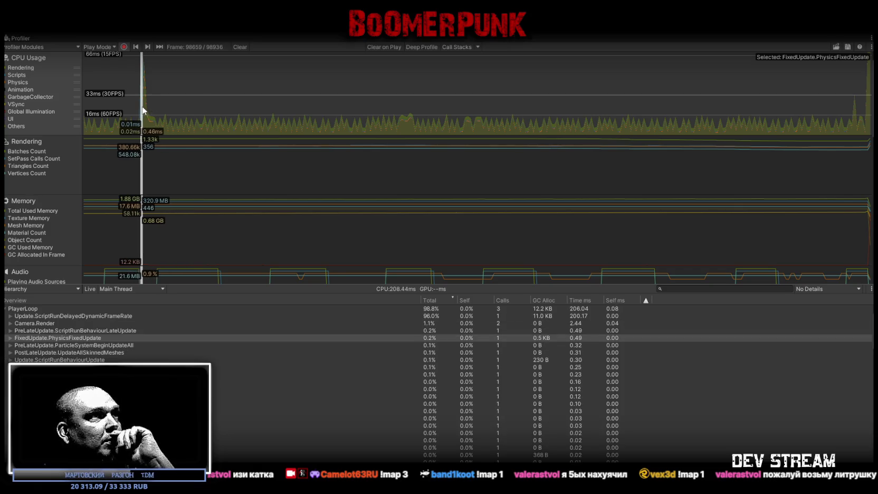
click(10, 316)
click(16, 323)
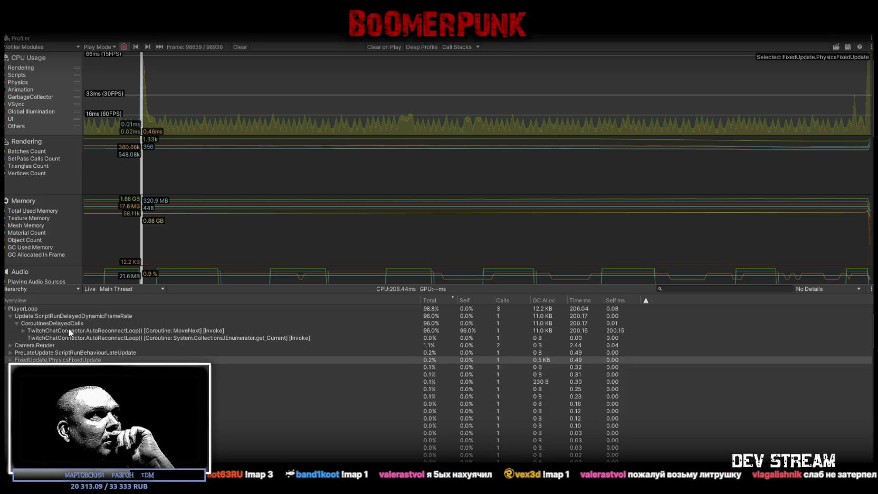
click(24, 333)
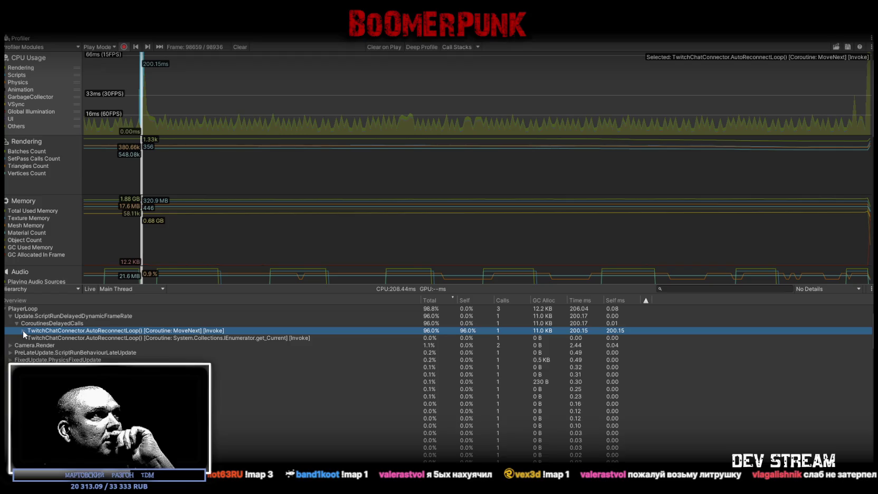
click(23, 331)
click(53, 338)
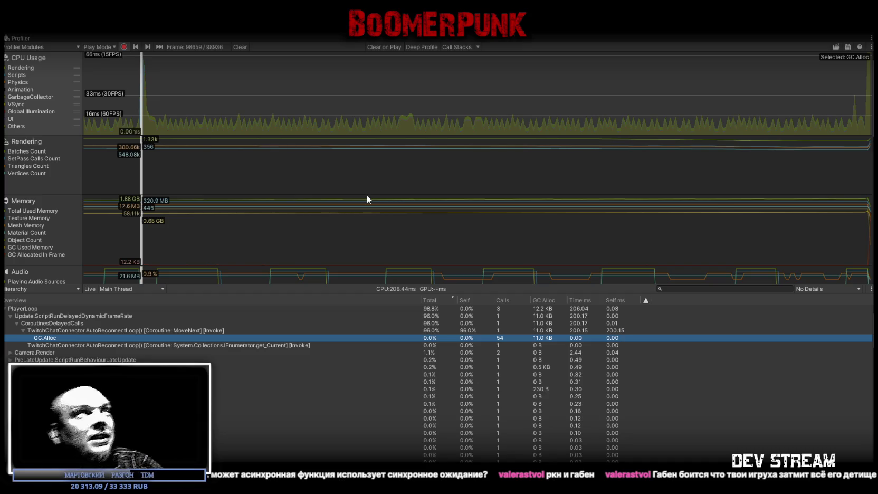
double_click(22, 40)
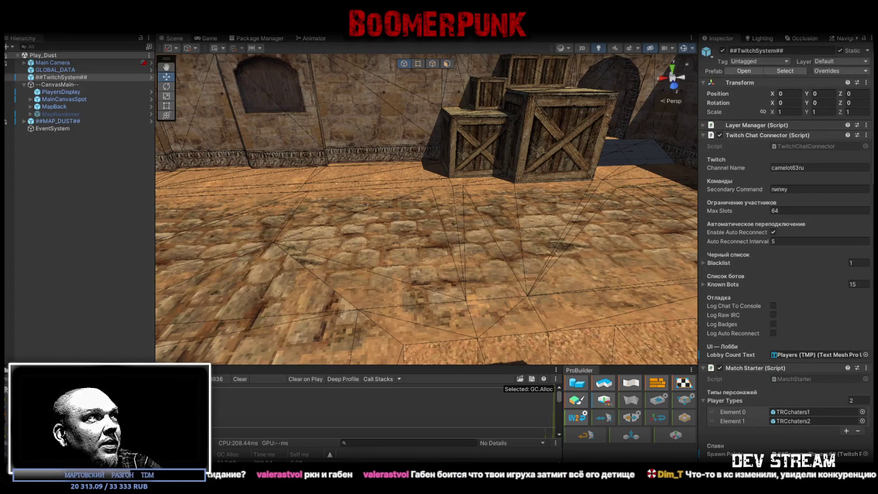
- Check the Console and !TWITCH scripts folder, then Apply All ##TwitchSystem## overrides to its prefab
key(ctrl+shift+c)
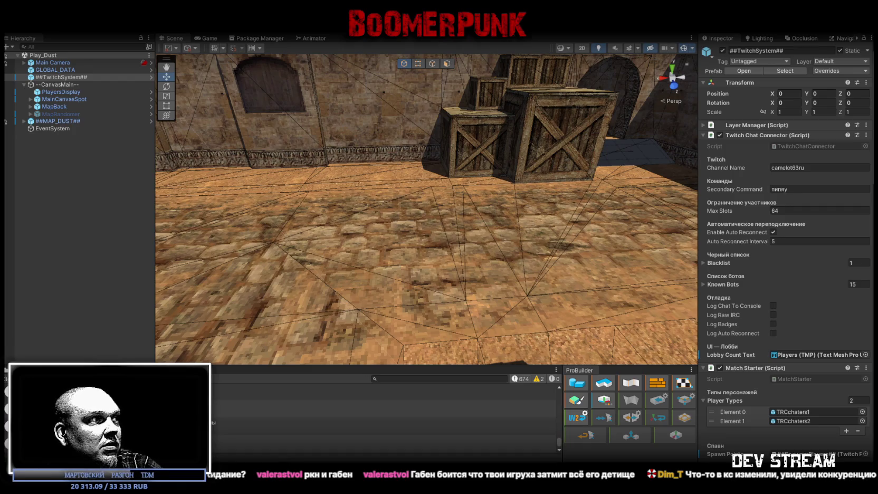
click(24, 370)
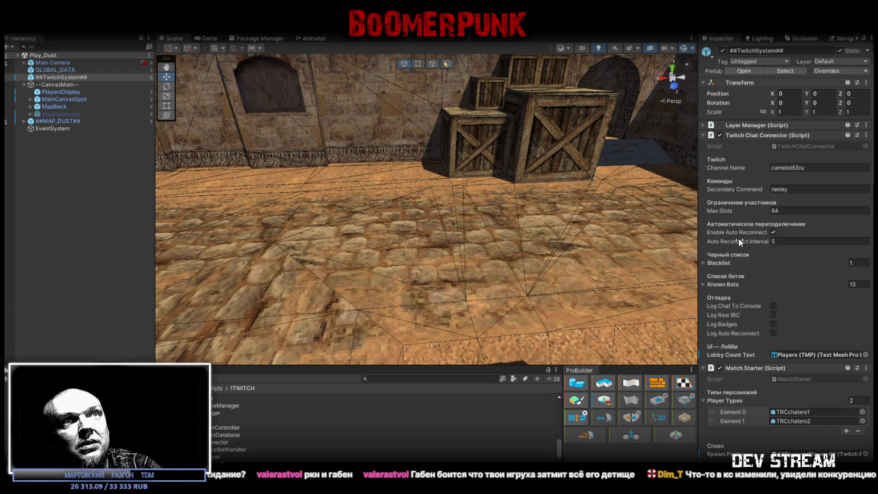
mouse_move(735, 242)
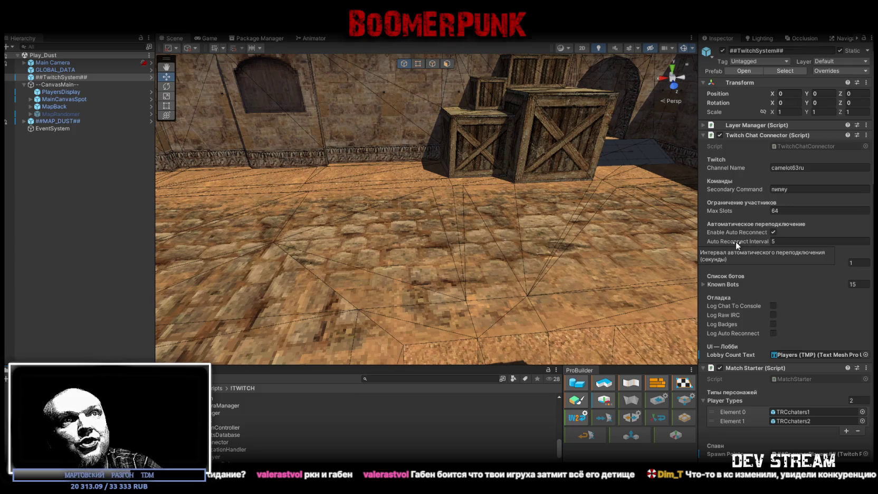
click(796, 242)
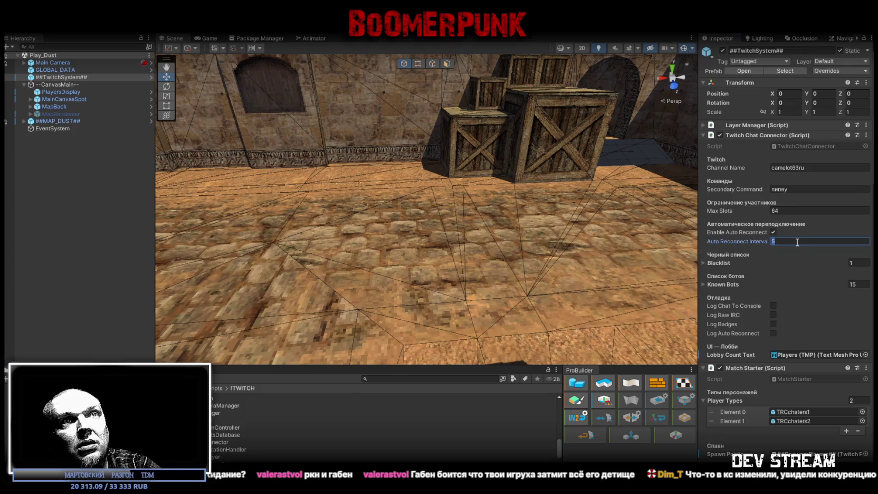
mouse_move(754, 232)
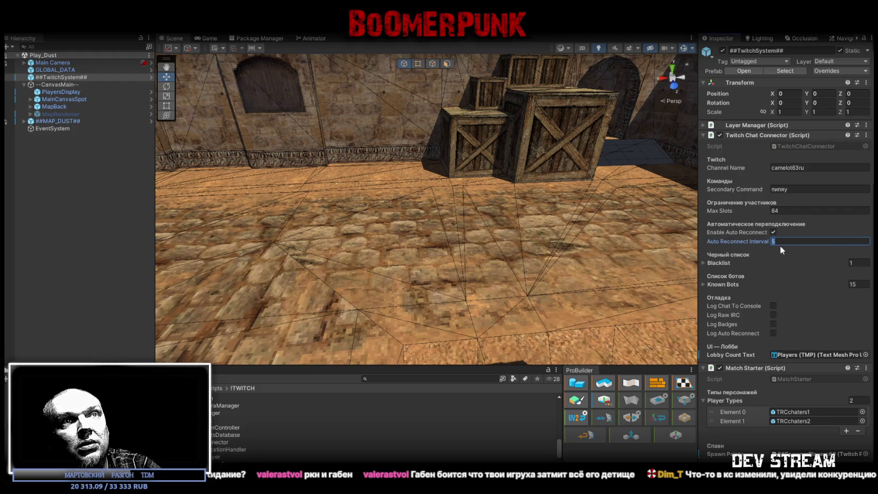
click(835, 72)
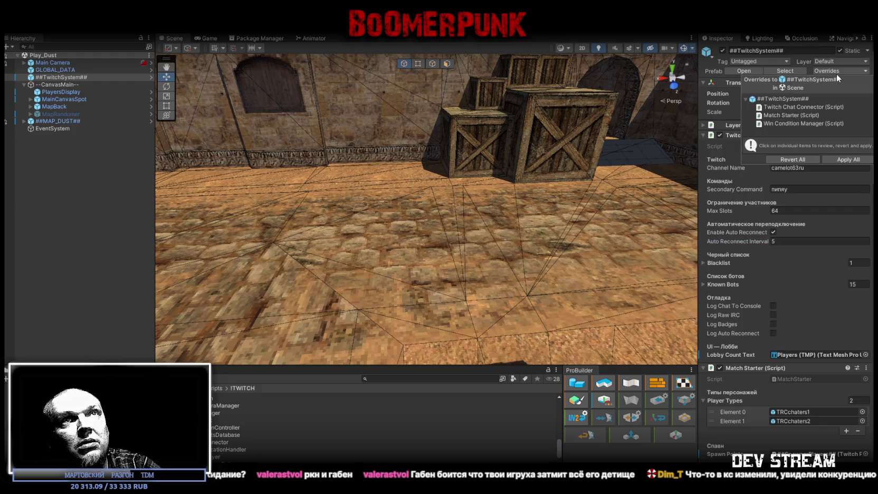
click(846, 159)
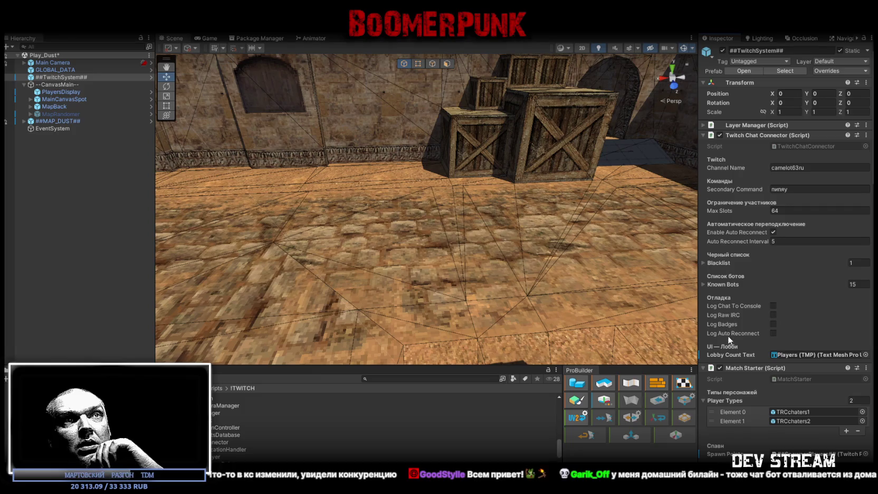
- Switch from Unity to Visual Studio showing TwitchChatConnector.cs
mouse_move(746, 334)
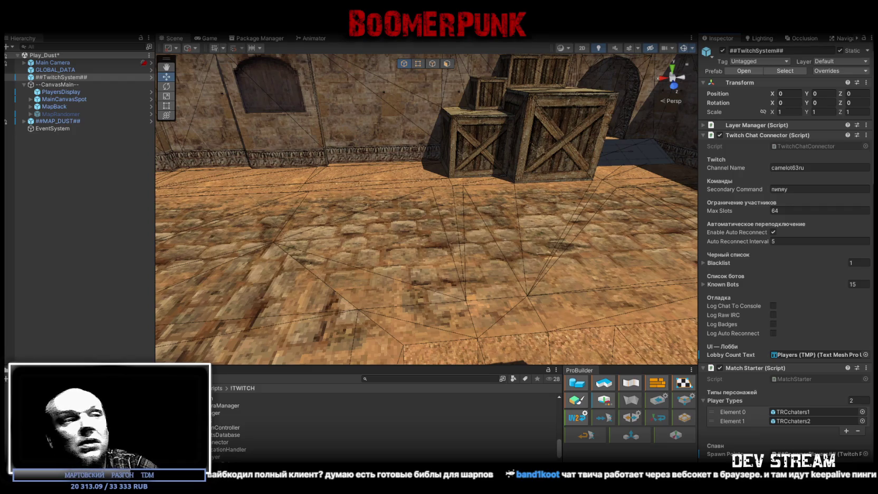
key(alt+Tab)
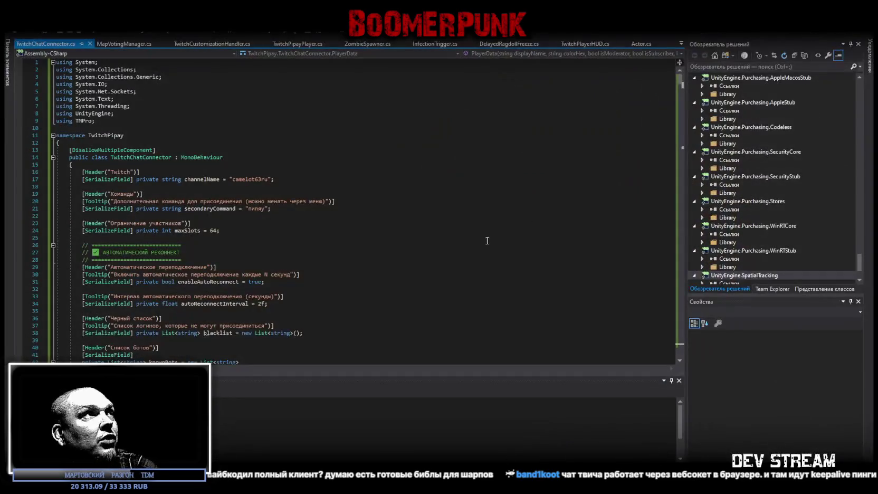
scroll(273, 206, down, 2)
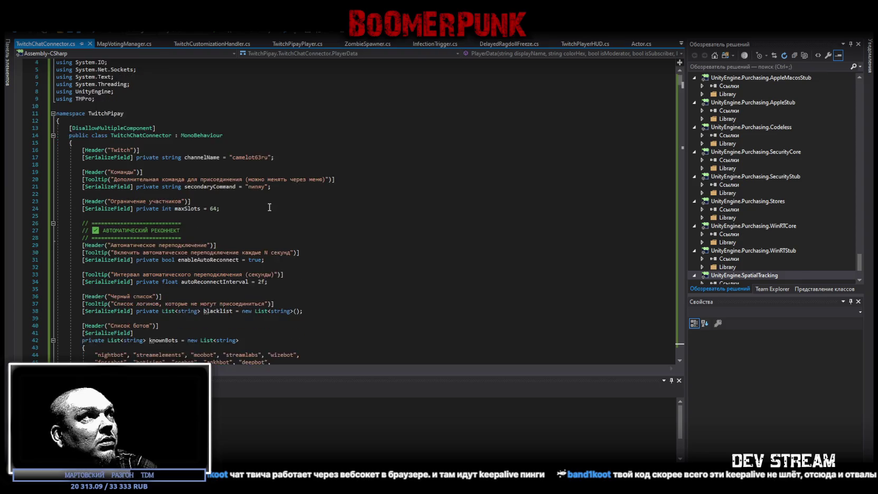
double_click(246, 135)
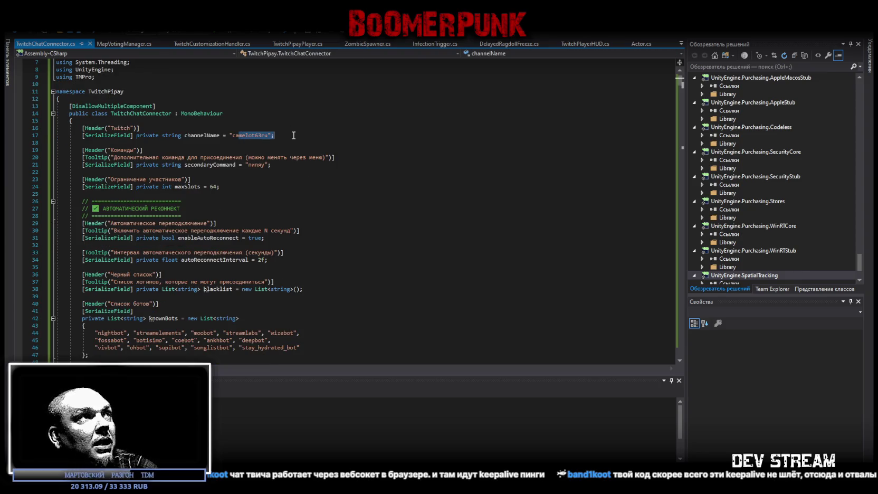
click(292, 171)
scroll(144, 138, down, 2)
click(248, 143)
scroll(274, 154, down, 1)
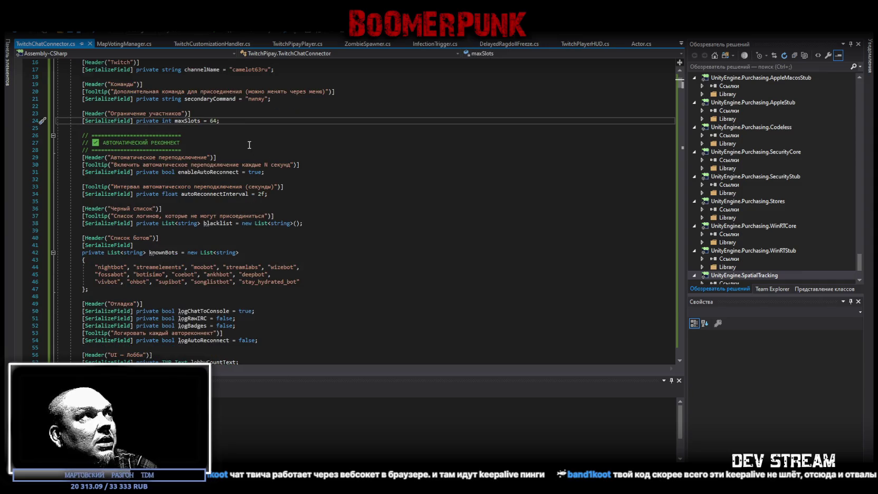
scroll(252, 151, up, 2)
scroll(248, 151, down, 1)
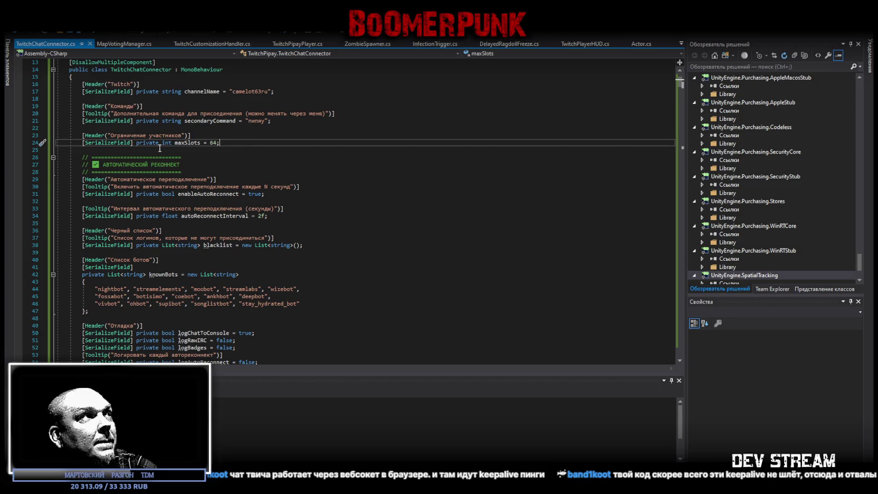
scroll(189, 164, down, 1)
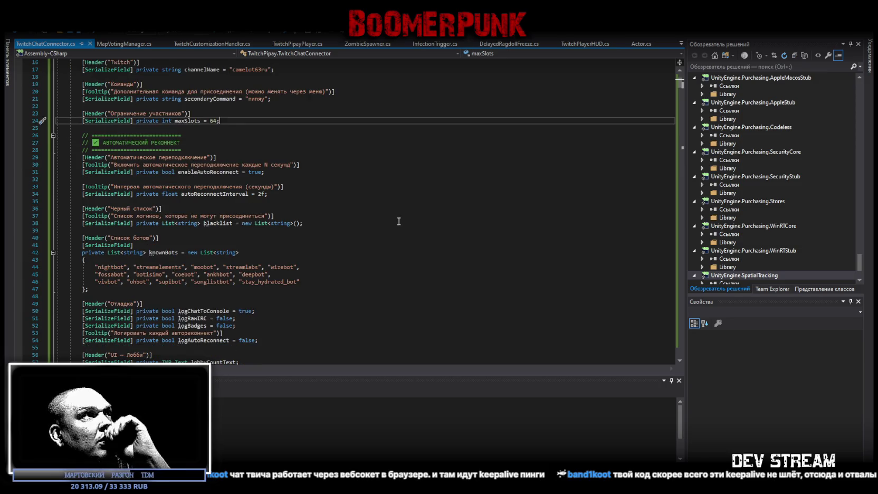
scroll(384, 213, down, 1)
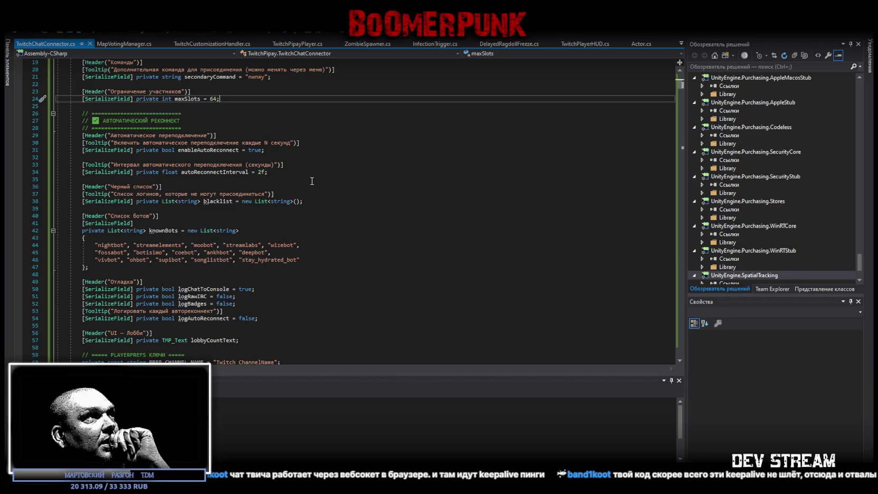
scroll(311, 180, down, 2)
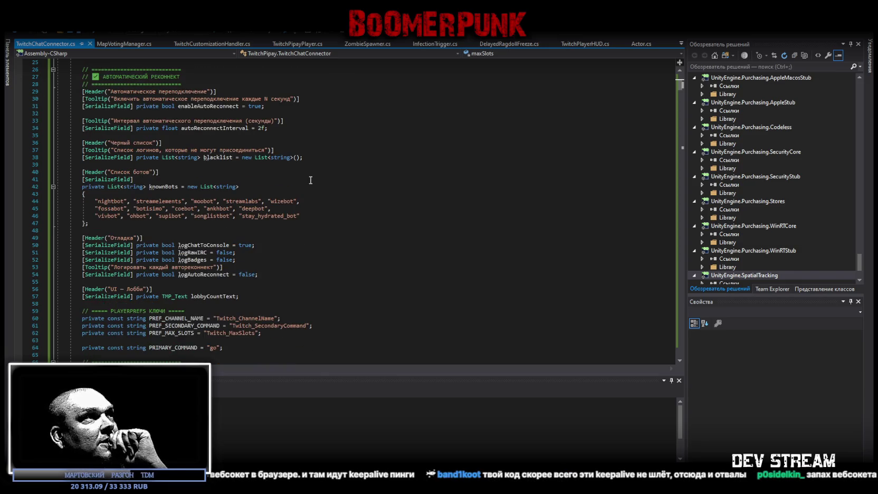
scroll(310, 180, down, 2)
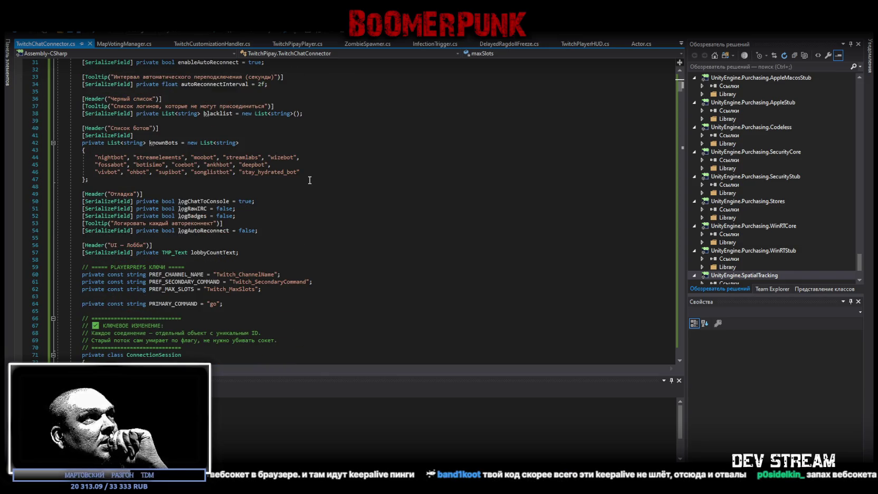
scroll(310, 180, down, 1)
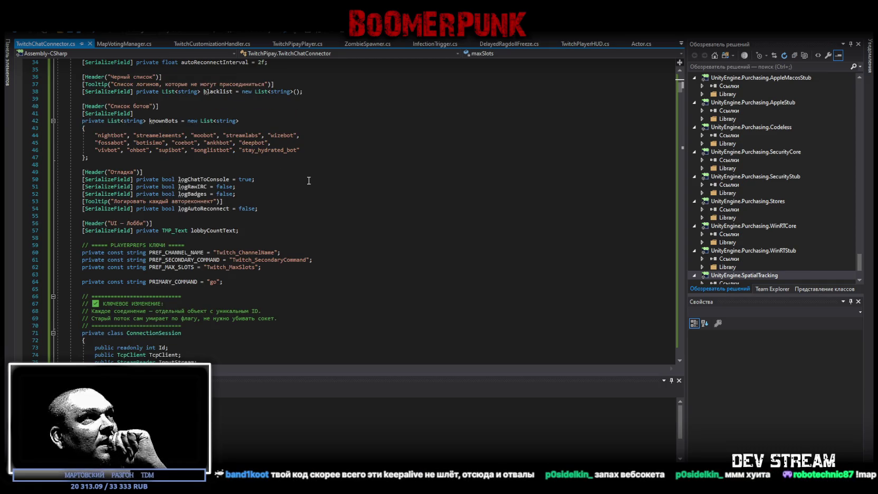
scroll(308, 180, down, 1)
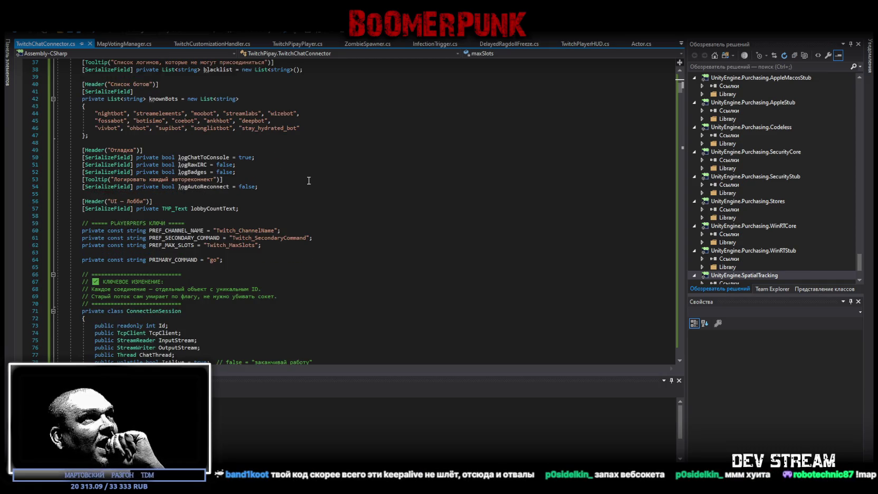
scroll(308, 180, down, 1)
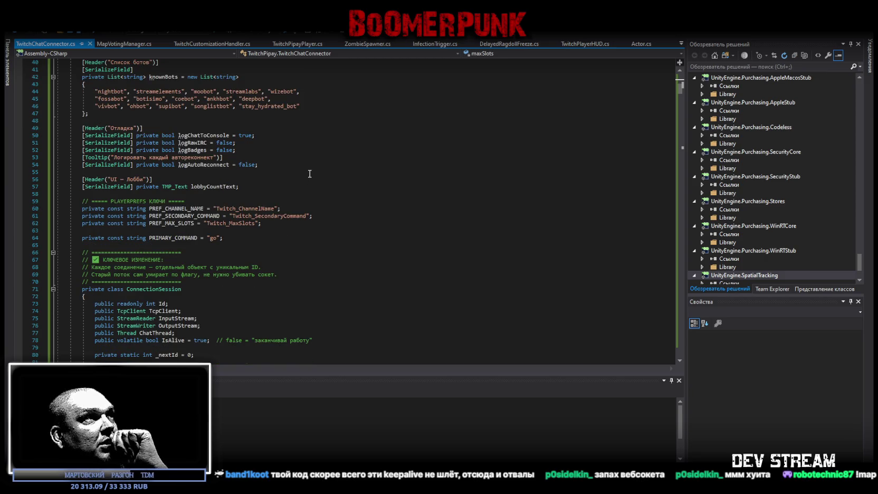
scroll(309, 174, down, 7)
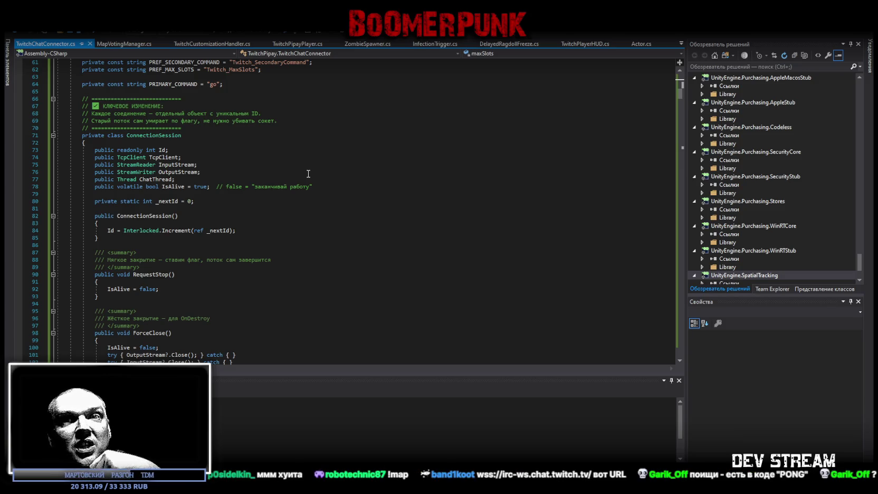
scroll(308, 173, up, 9)
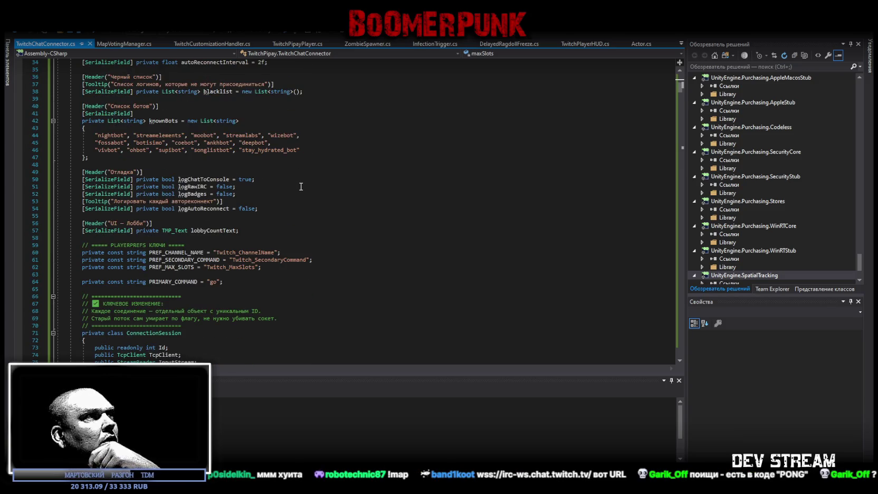
scroll(300, 186, up, 2)
scroll(300, 185, up, 8)
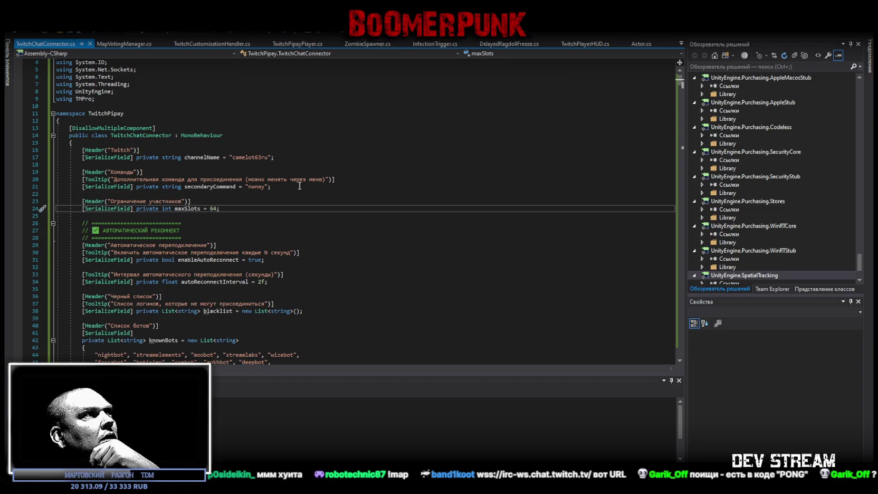
scroll(300, 185, up, 1)
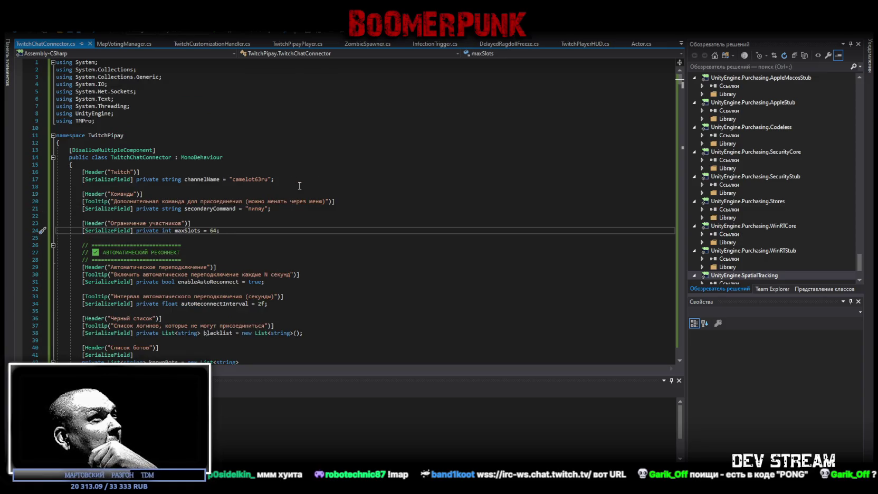
scroll(299, 186, down, 4)
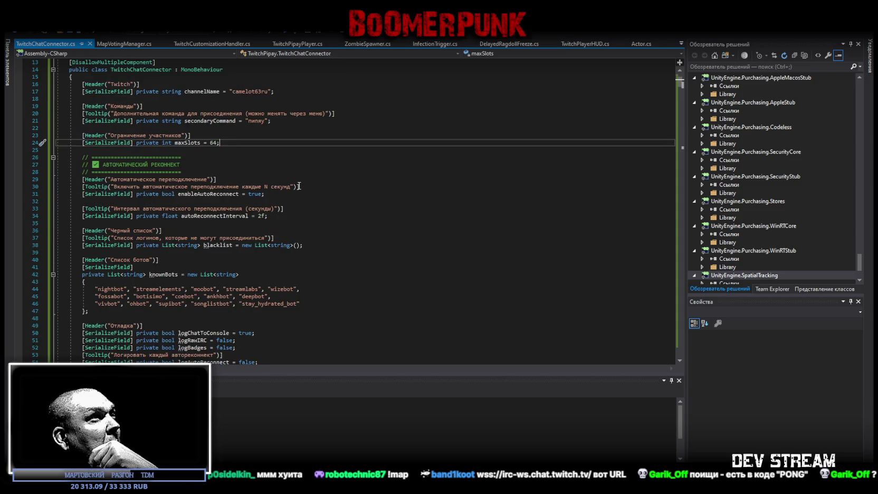
scroll(298, 185, down, 6)
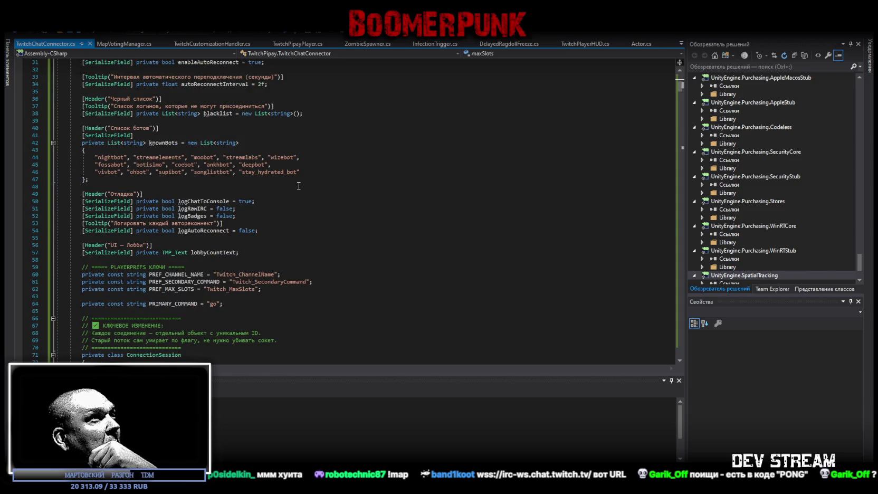
scroll(298, 186, down, 1)
scroll(298, 186, down, 5)
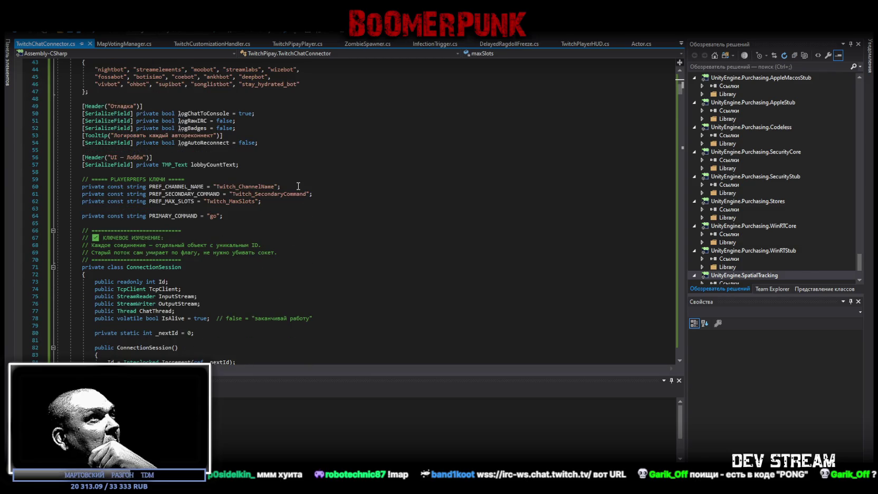
scroll(298, 186, down, 7)
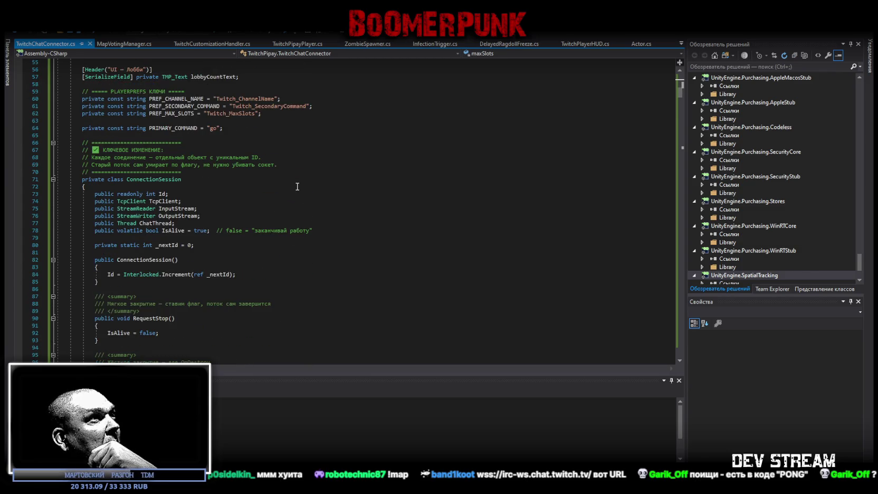
scroll(297, 186, down, 2)
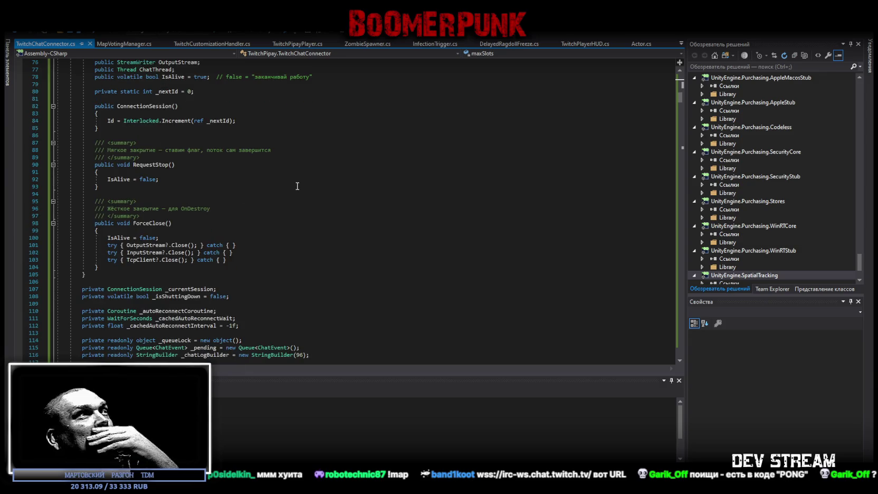
scroll(297, 186, down, 10)
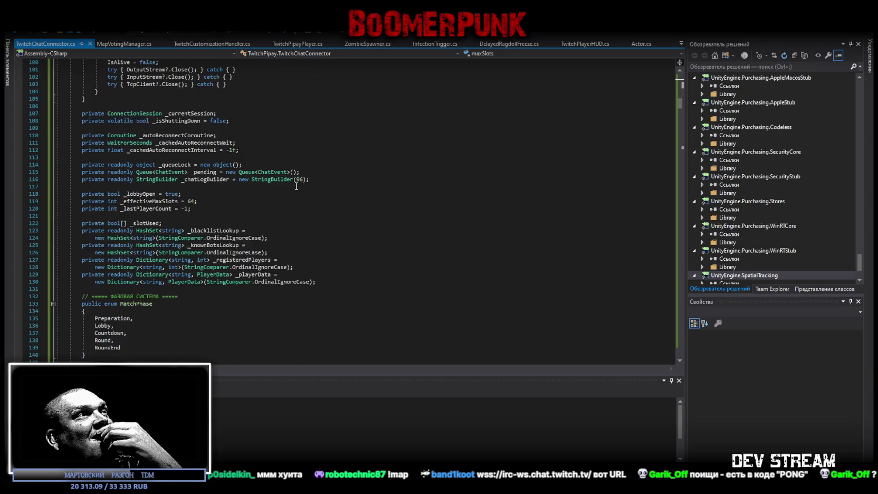
scroll(297, 186, down, 5)
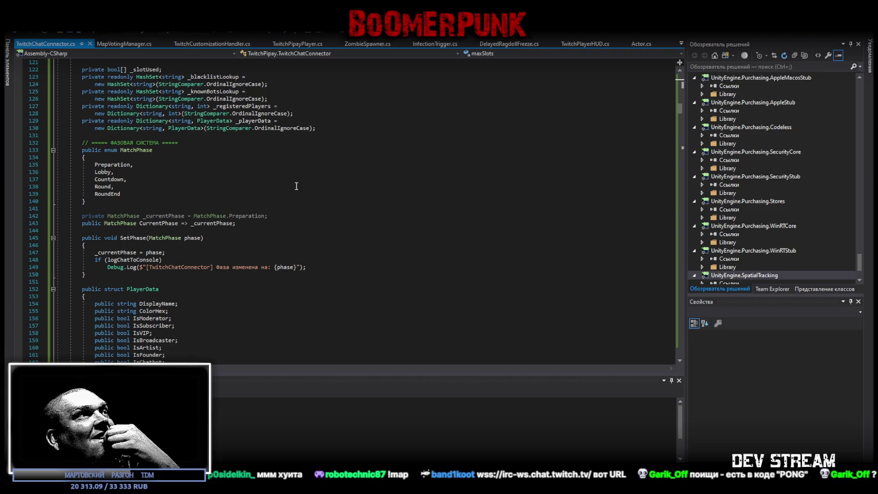
scroll(296, 186, down, 2)
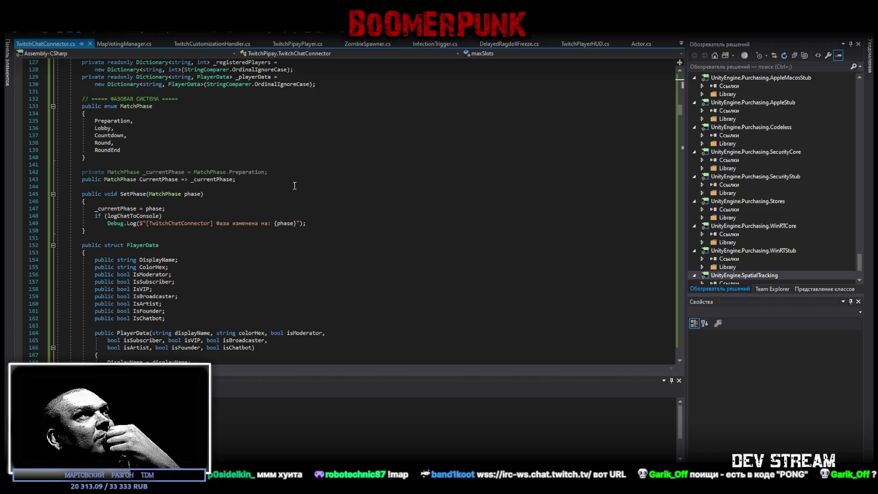
scroll(294, 185, down, 2)
scroll(294, 186, down, 3)
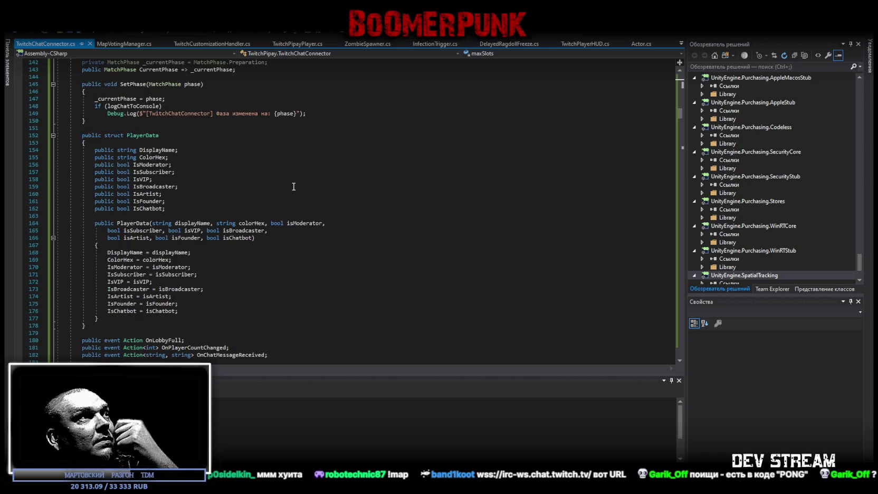
scroll(294, 186, down, 6)
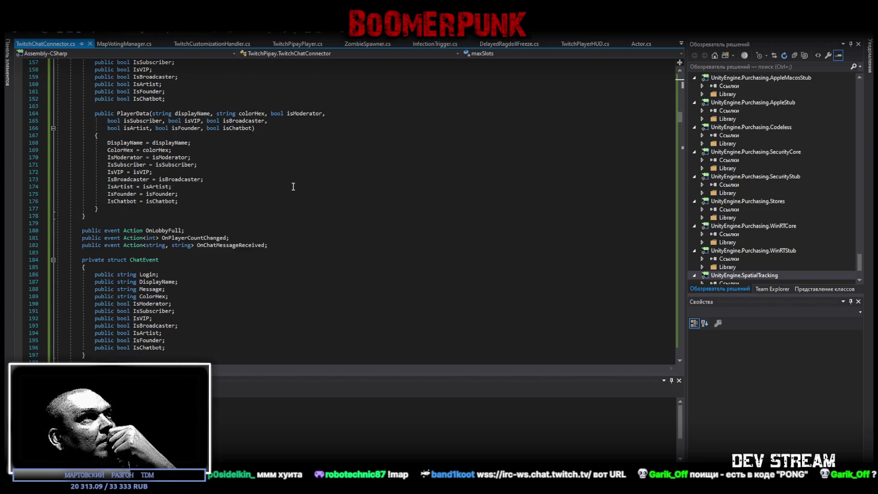
scroll(293, 187, down, 6)
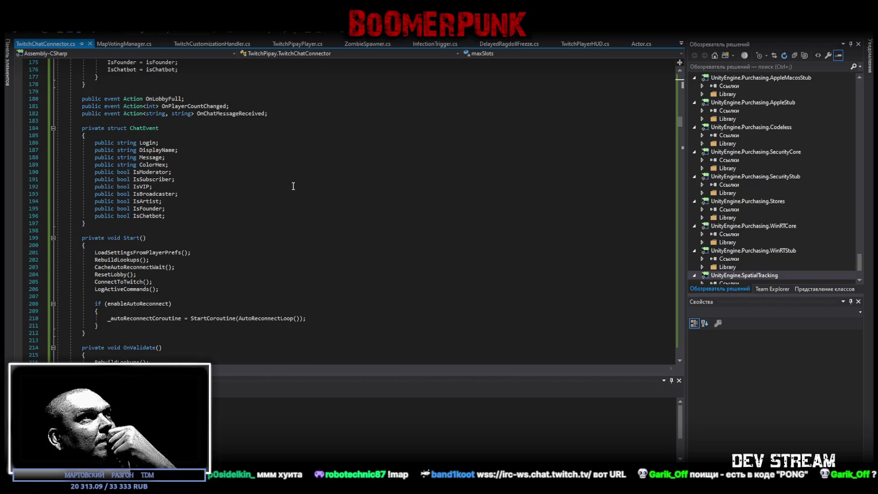
scroll(293, 186, down, 4)
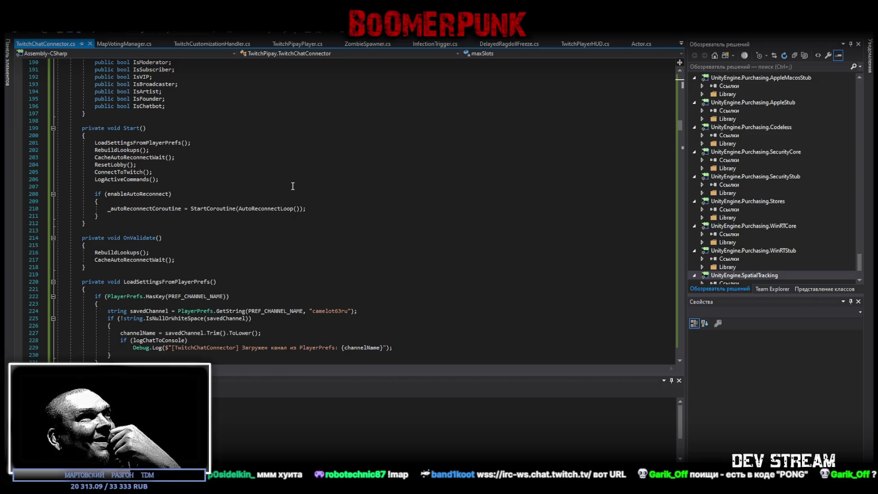
scroll(292, 186, down, 3)
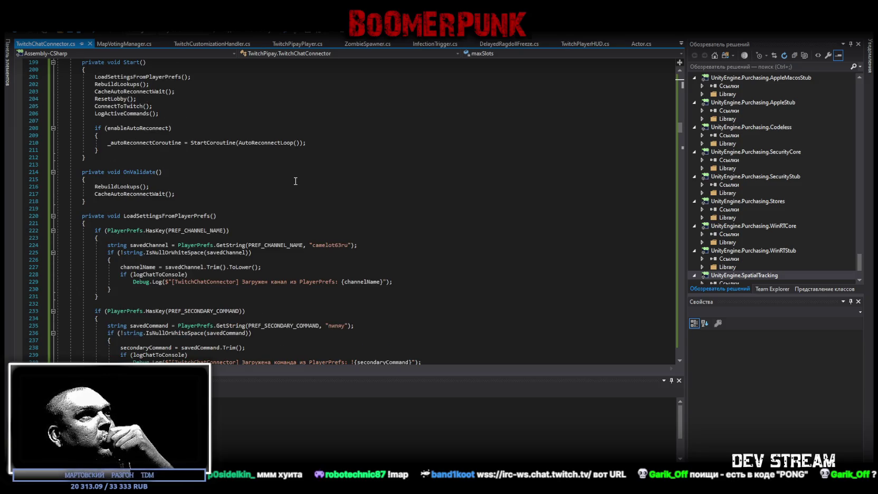
scroll(293, 183, down, 4)
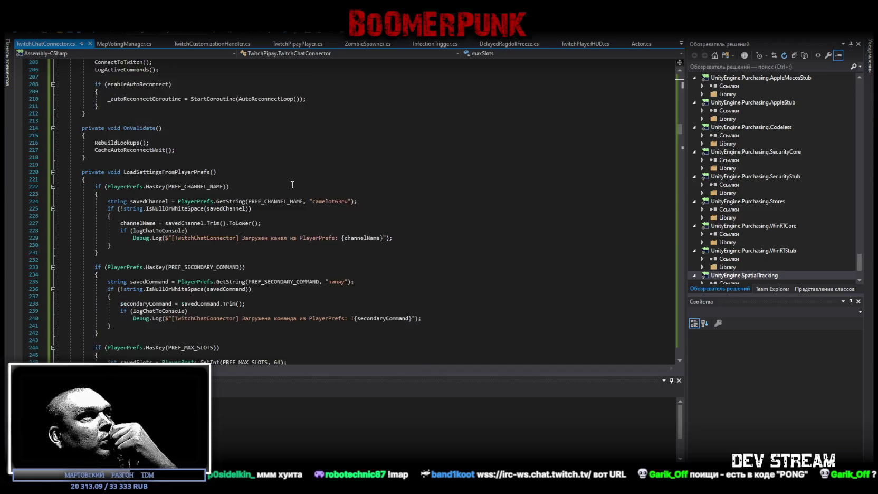
scroll(292, 184, down, 4)
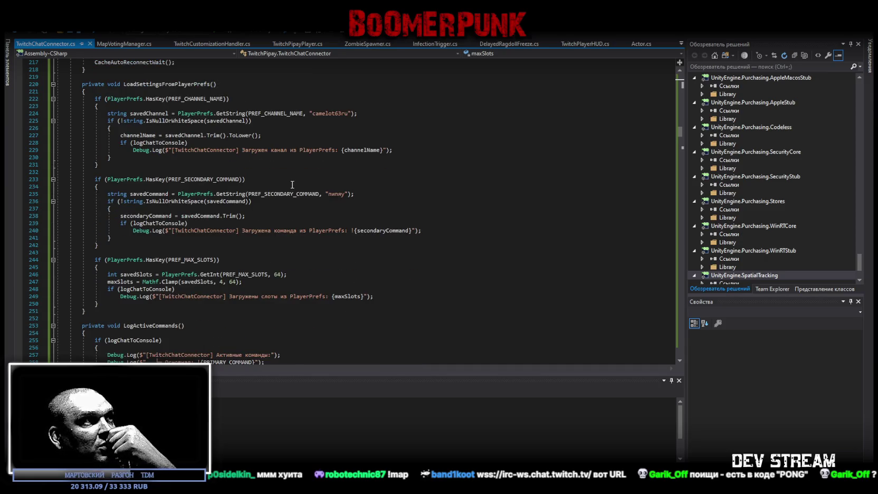
scroll(292, 184, down, 5)
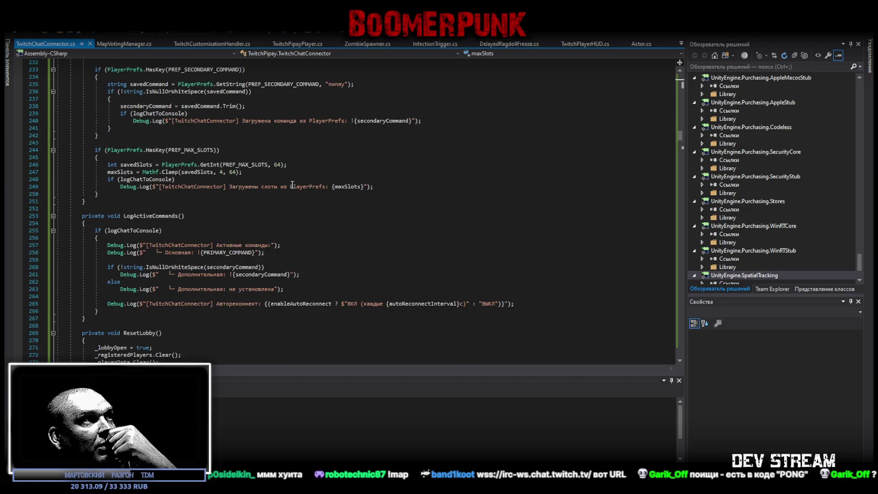
scroll(292, 184, down, 6)
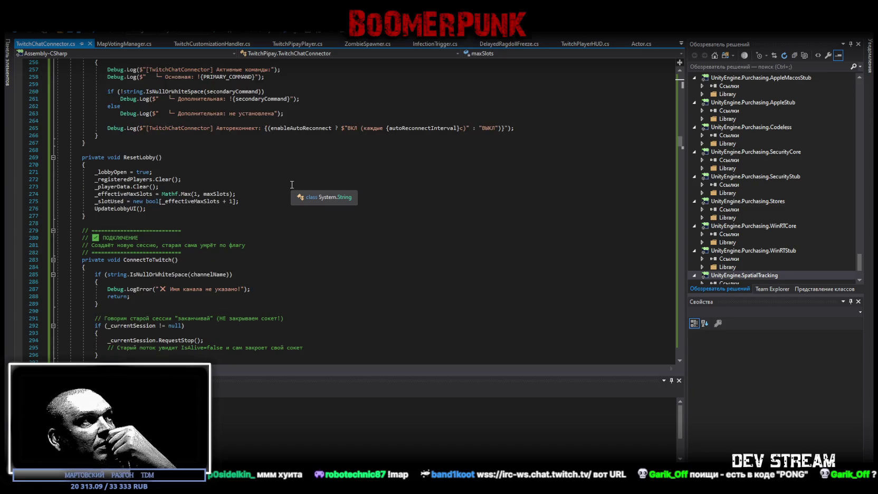
scroll(292, 184, down, 1)
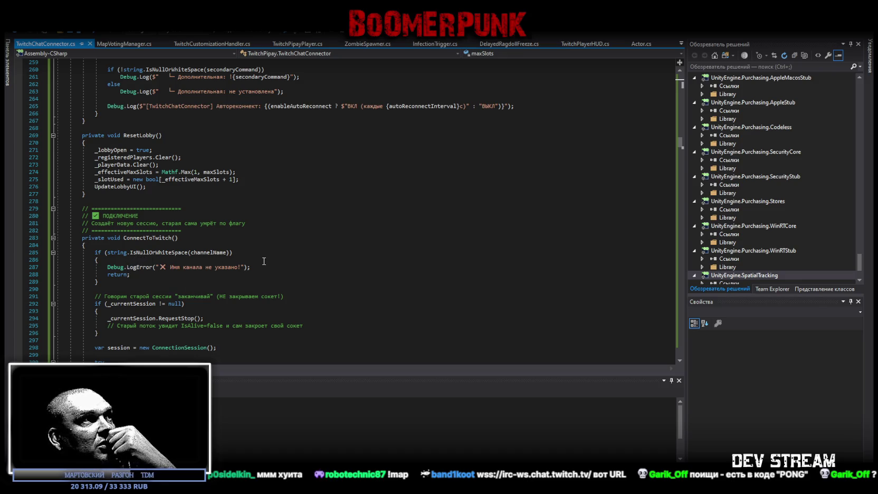
scroll(233, 300, down, 1)
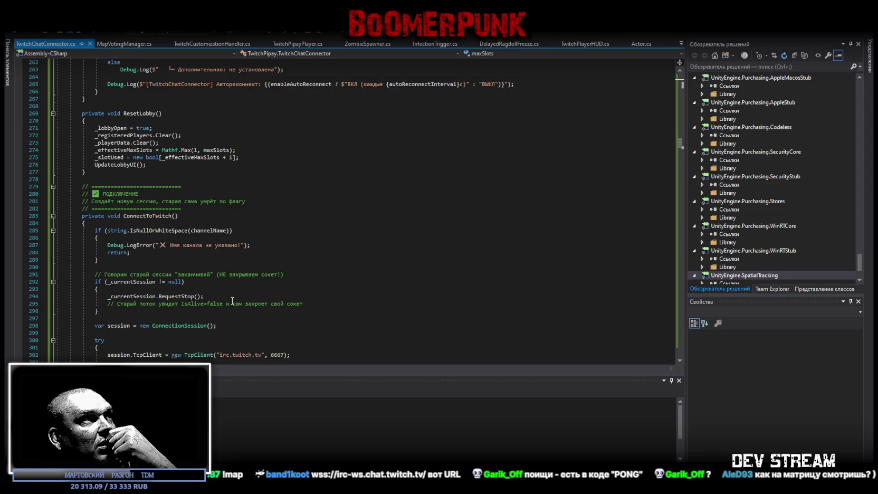
scroll(233, 301, down, 2)
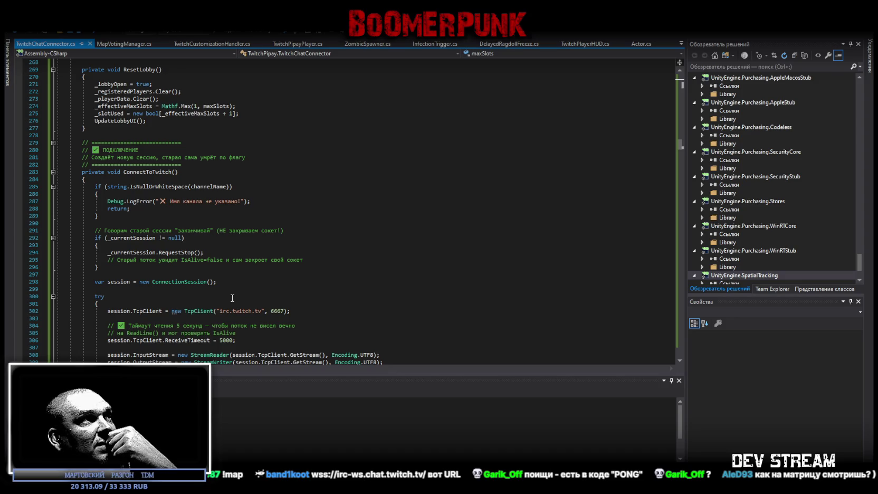
scroll(233, 298, down, 1)
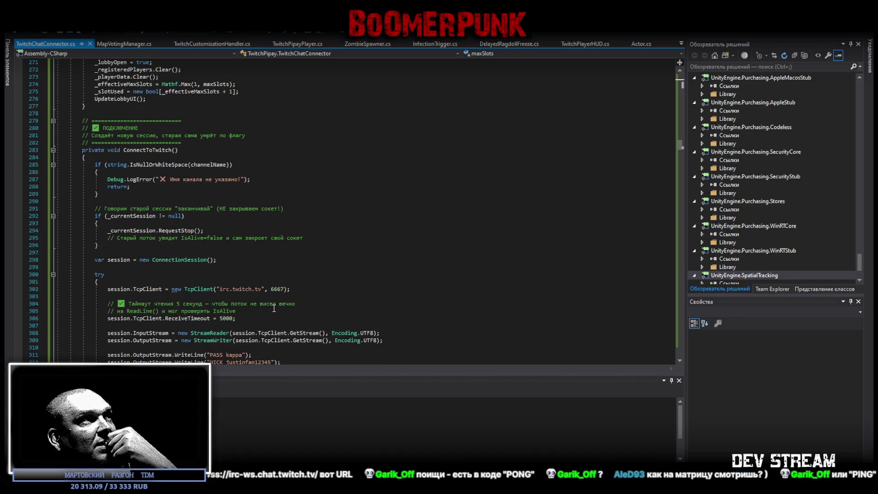
scroll(272, 308, down, 2)
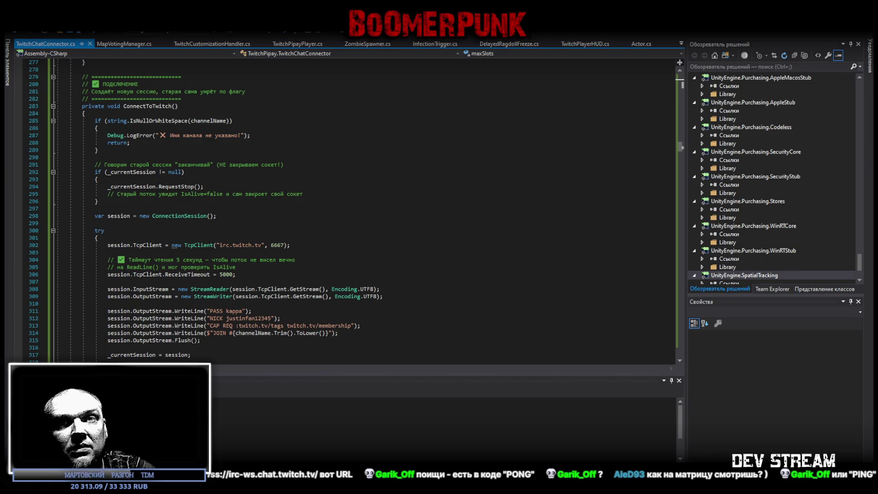
click(549, 208)
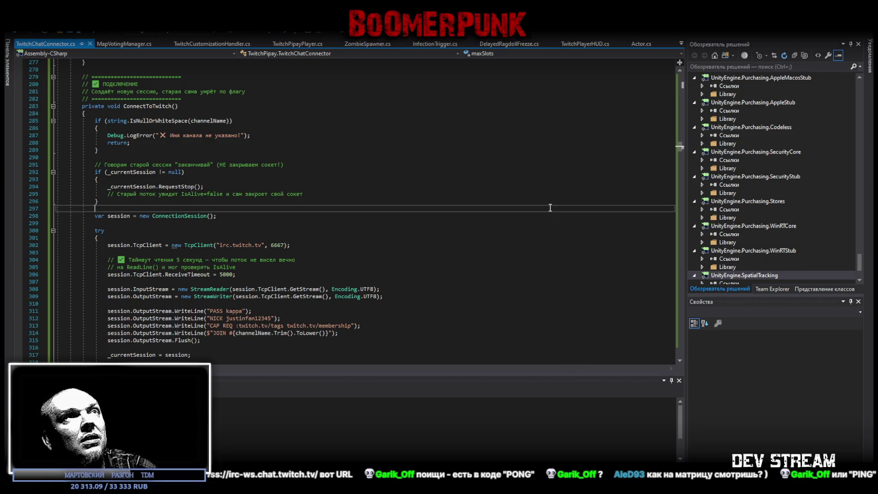
- Search the file for 'PONG' and read through ListenForMessages' PING reply and PRIVMSG parsing
key(ctrl+f)
text(PONG)
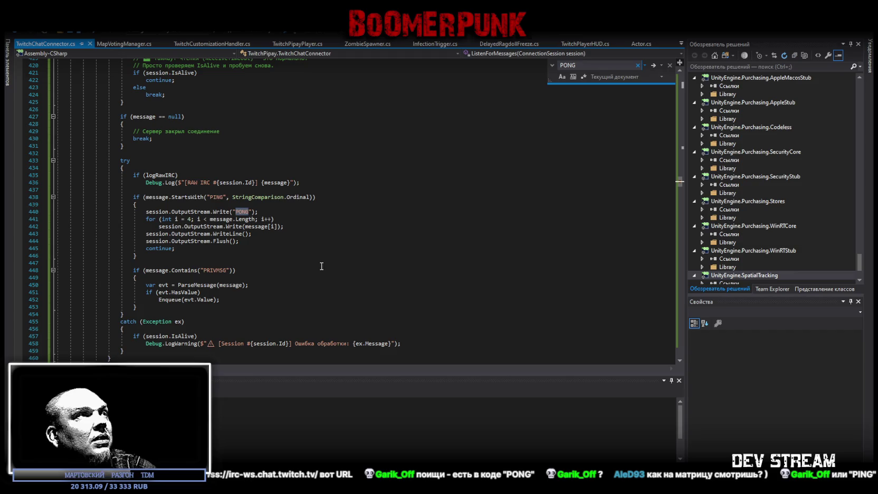
click(295, 243)
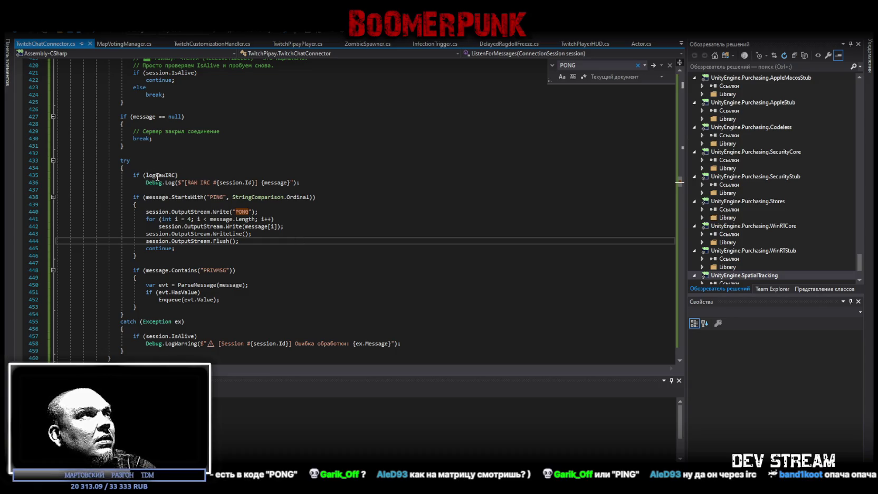
scroll(324, 265, up, 2)
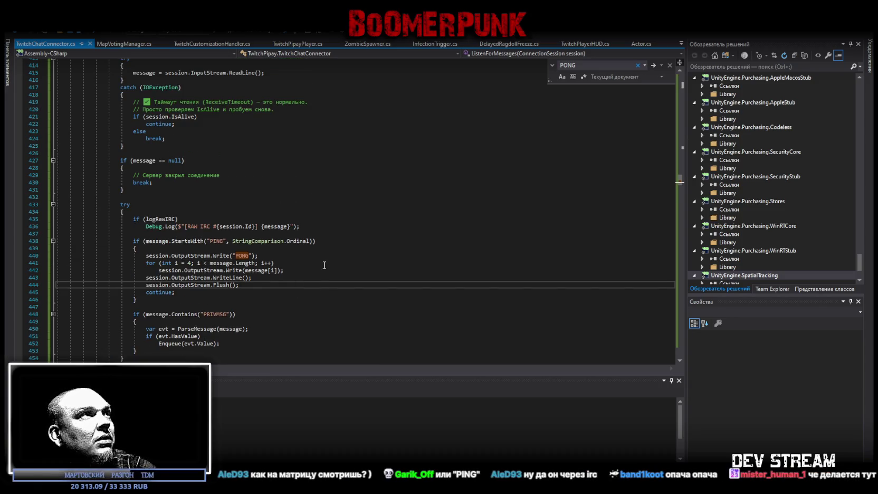
scroll(325, 264, up, 2)
scroll(322, 261, down, 2)
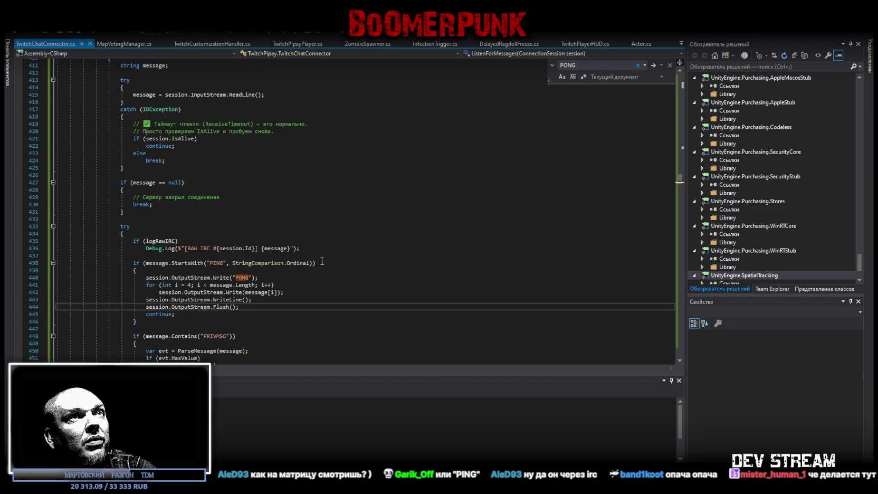
scroll(322, 261, down, 1)
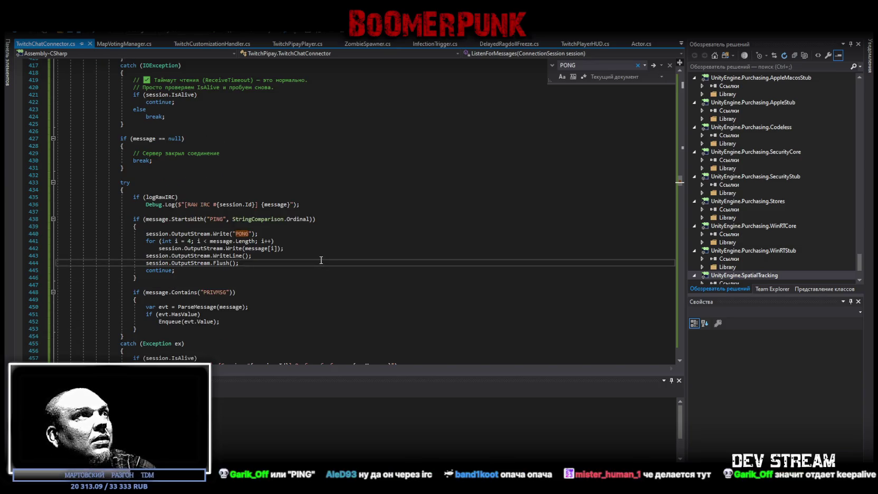
scroll(320, 260, down, 2)
scroll(320, 260, up, 8)
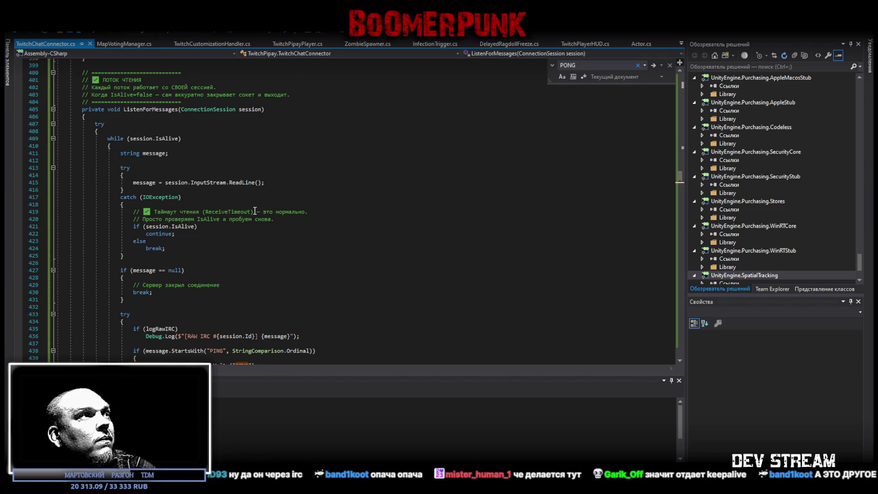
scroll(255, 211, down, 4)
scroll(256, 208, down, 1)
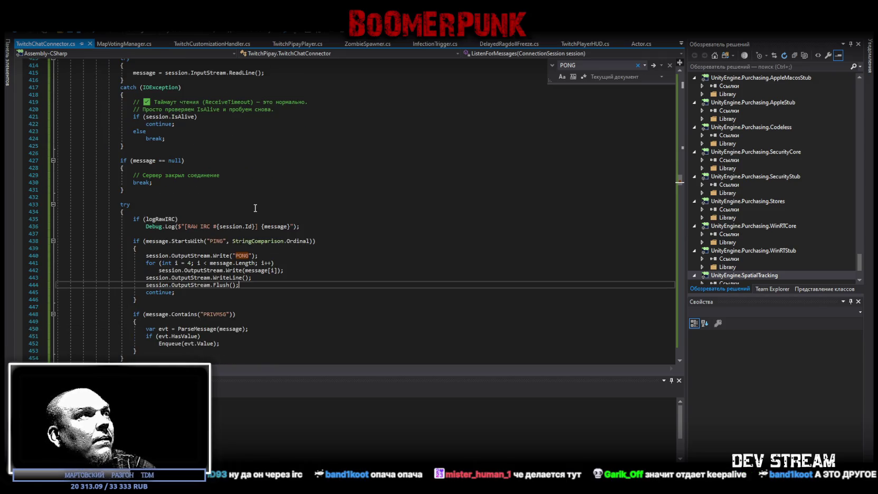
scroll(255, 207, down, 1)
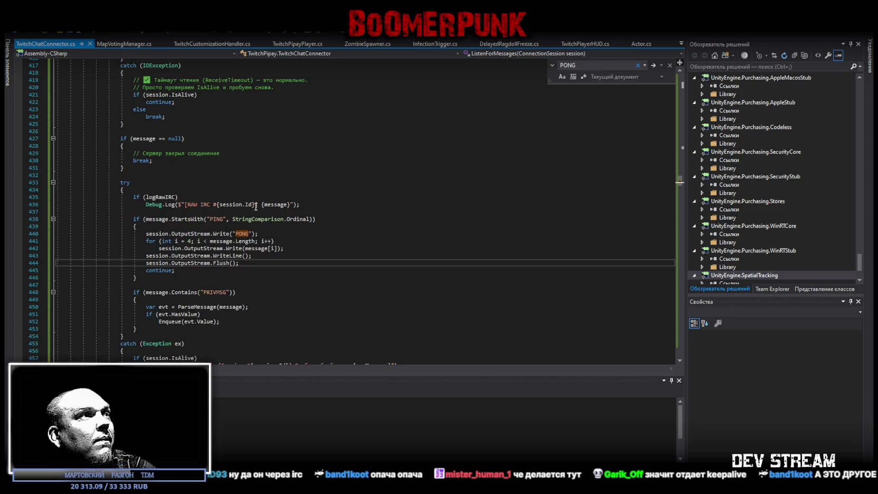
scroll(255, 206, down, 2)
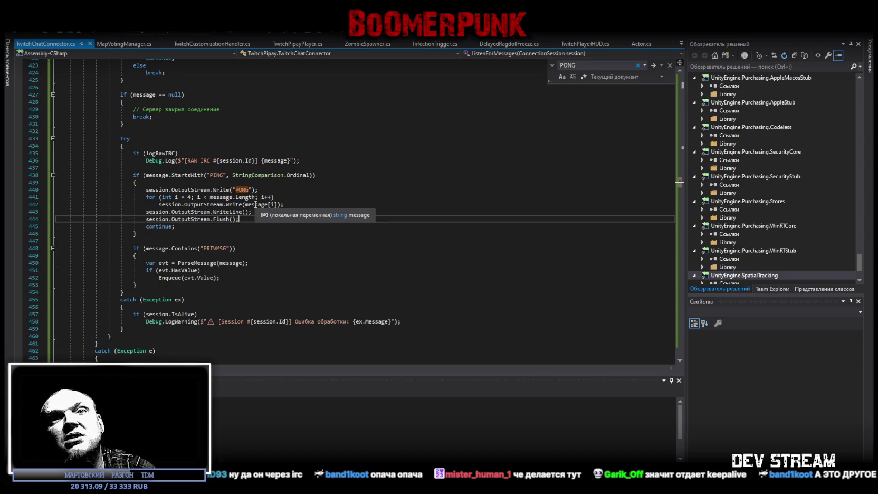
scroll(255, 203, down, 3)
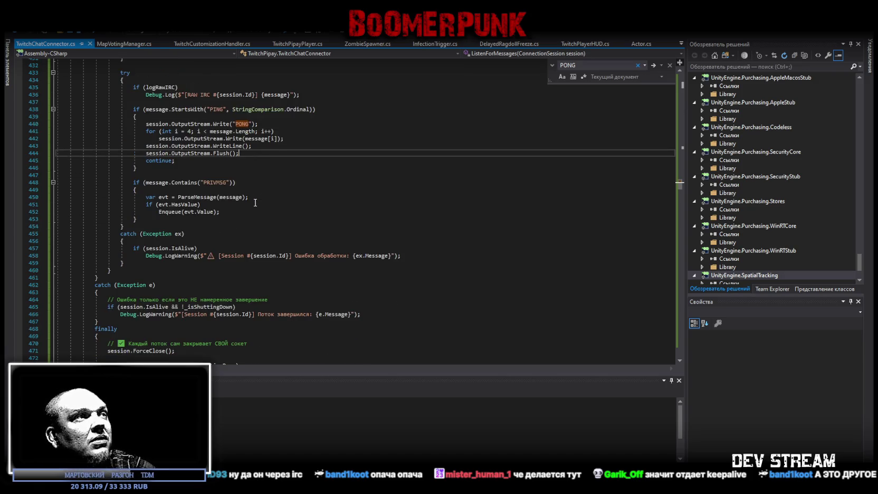
scroll(255, 202, down, 3)
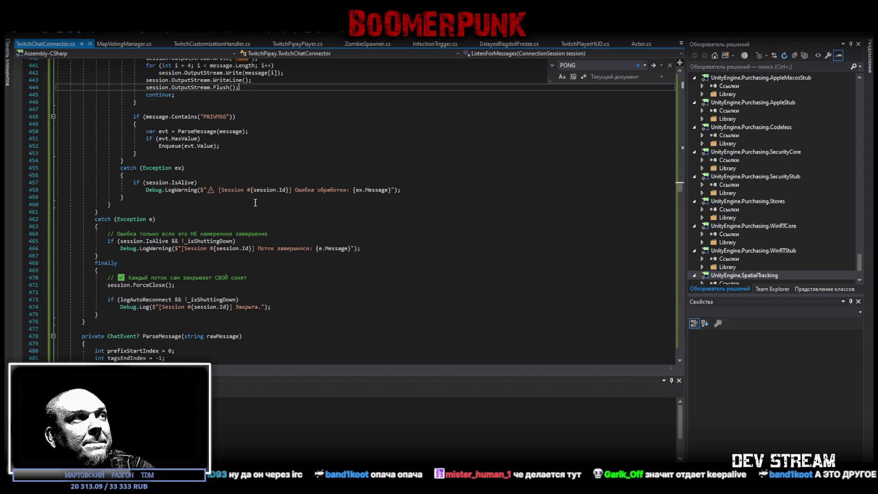
scroll(256, 203, down, 4)
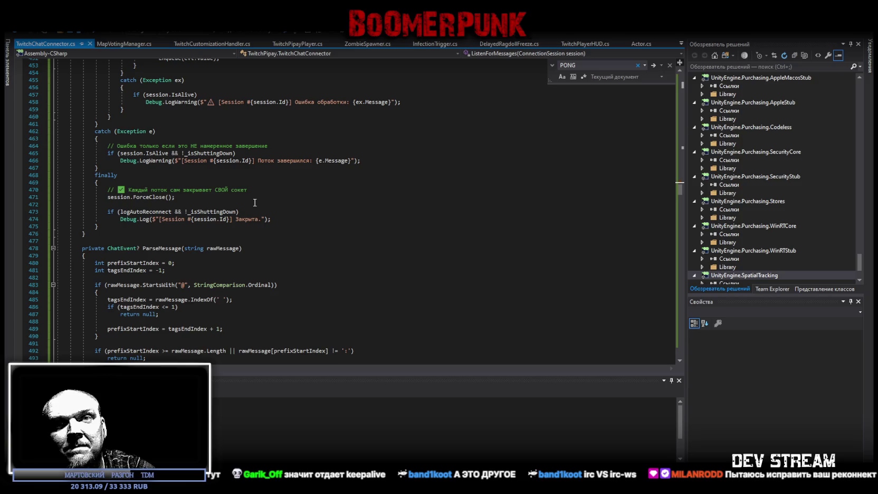
scroll(254, 203, up, 7)
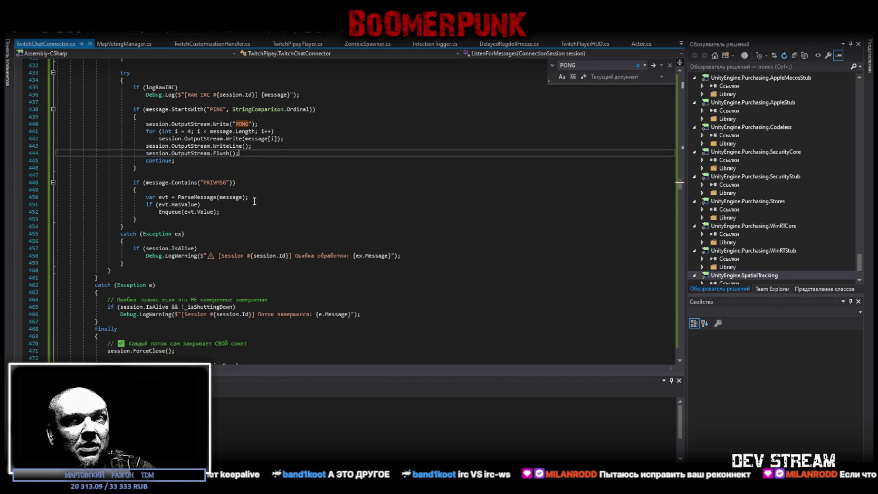
scroll(254, 200, up, 6)
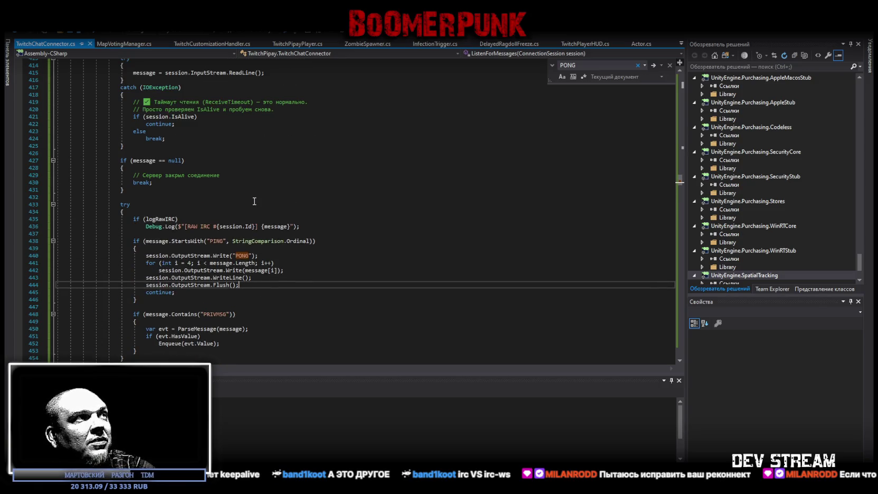
scroll(254, 201, up, 1)
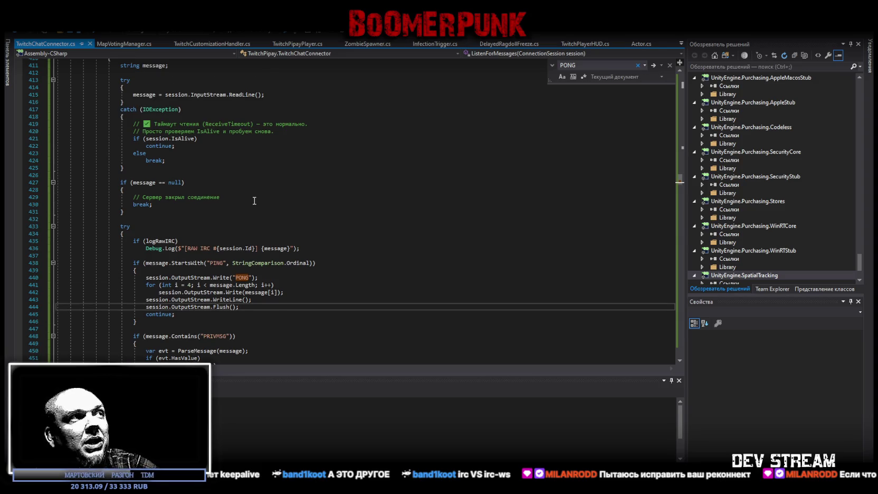
scroll(254, 201, up, 5)
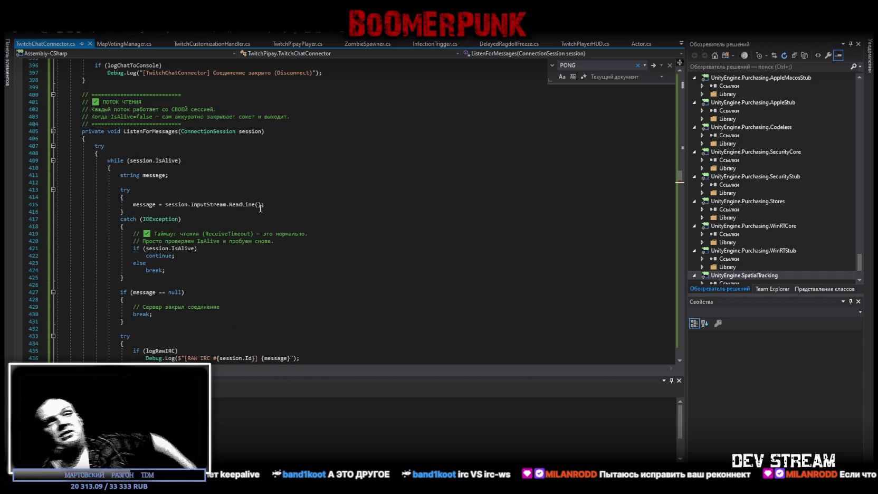
scroll(260, 208, up, 8)
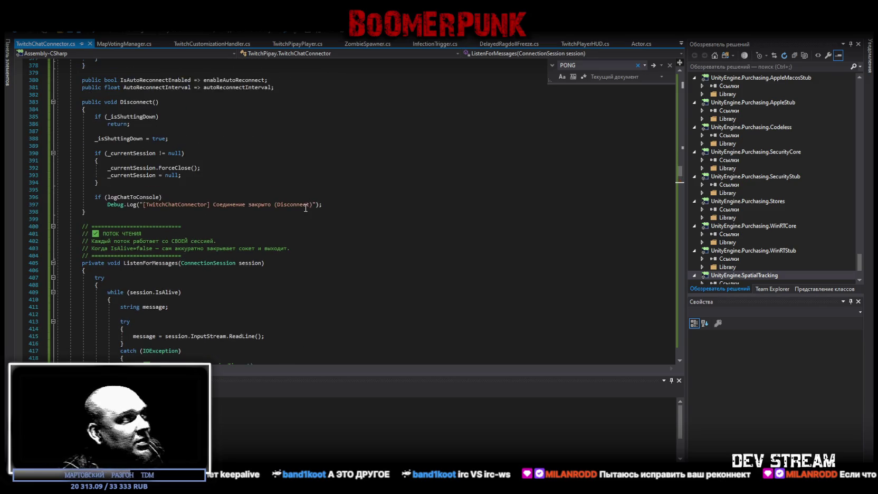
scroll(289, 206, up, 3)
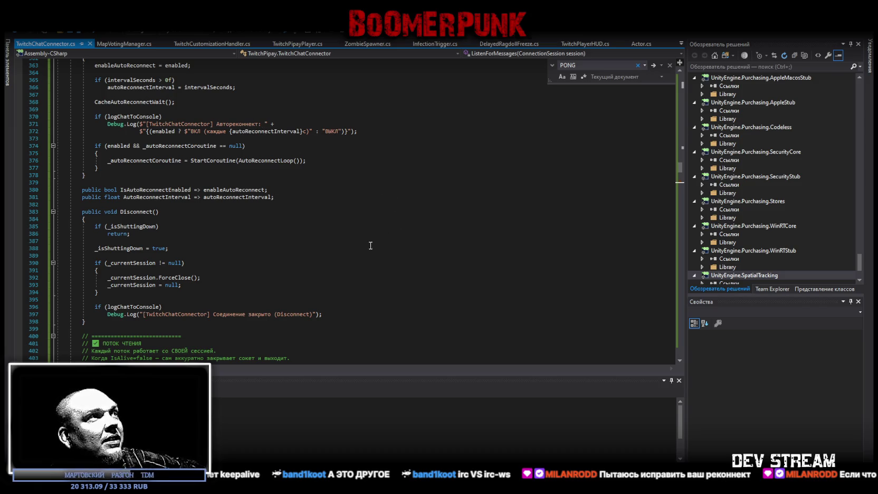
scroll(364, 245, down, 20)
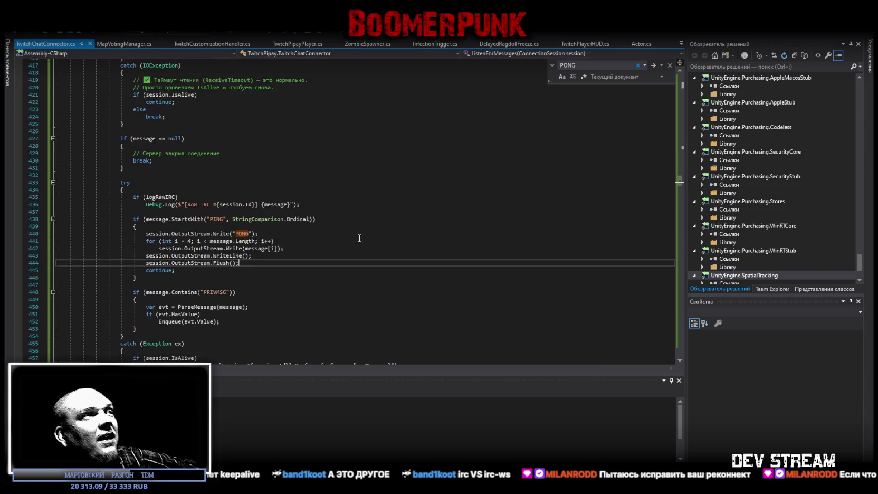
scroll(366, 226, down, 2)
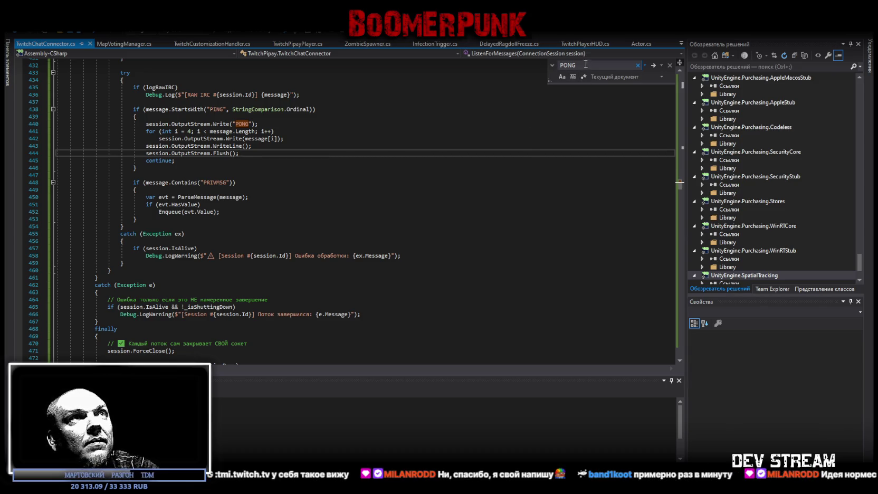
- Search for 'PING', review the PRIVMSG handling block, then switch back to Unity
key(ctrl+f)
text(PING)
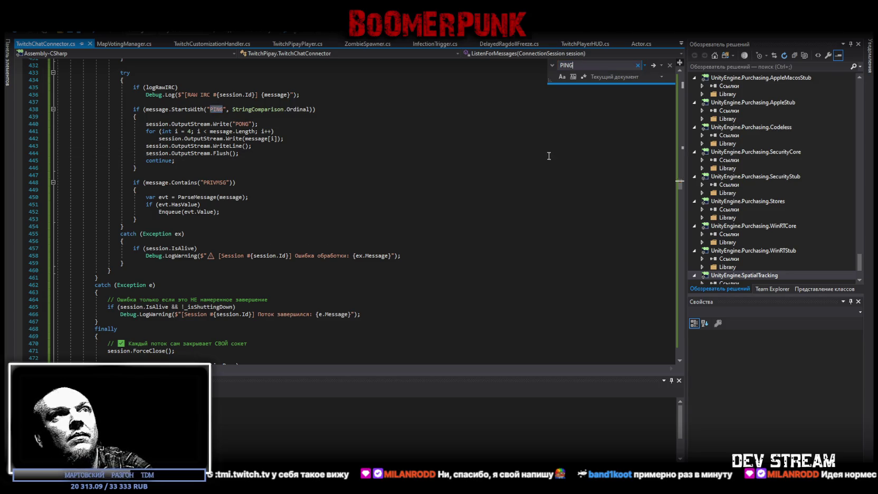
scroll(480, 209, up, 2)
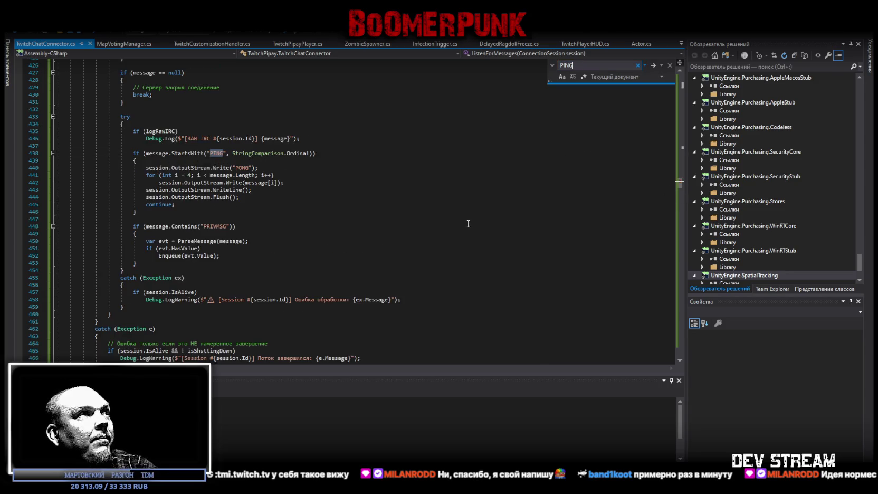
click(303, 187)
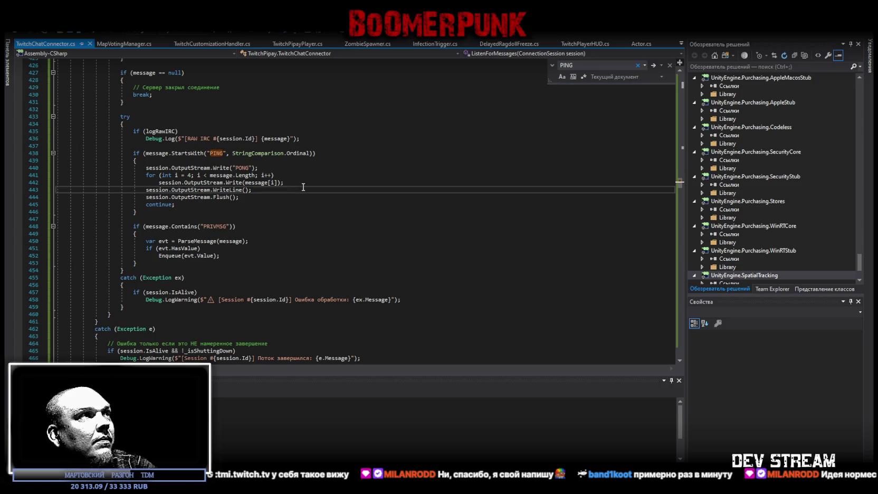
mouse_move(178, 157)
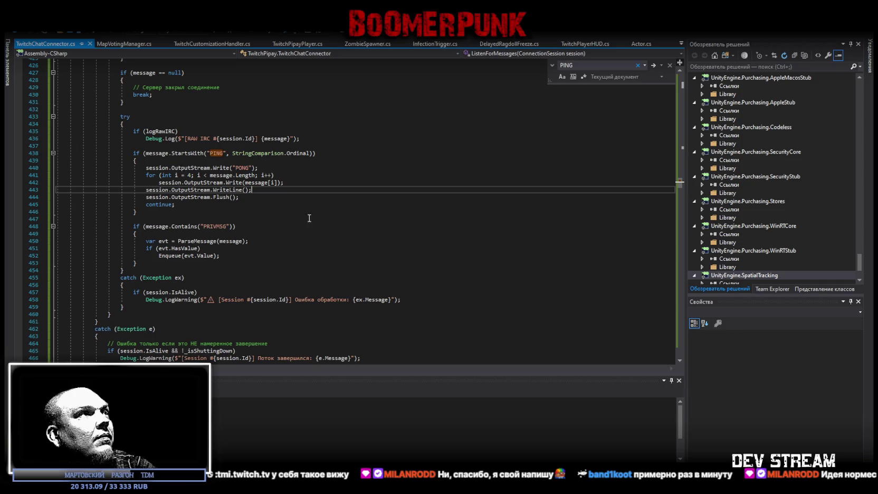
click(311, 234)
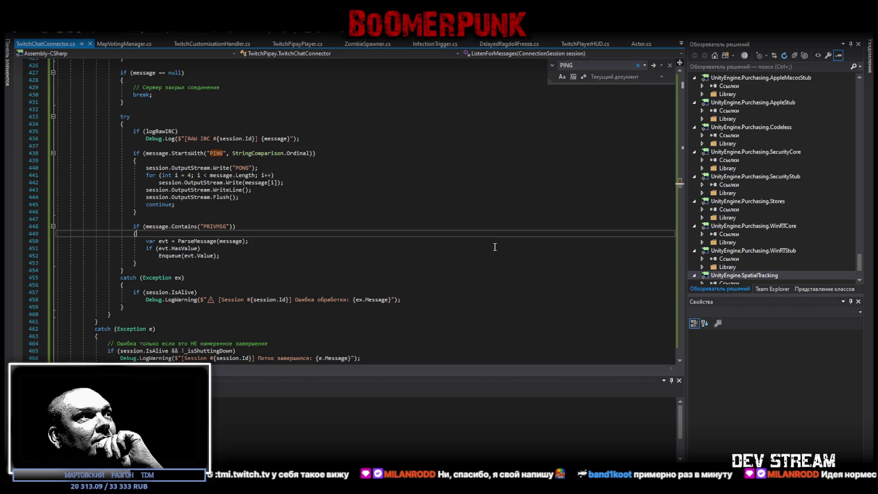
scroll(493, 248, down, 2)
scroll(491, 247, down, 1)
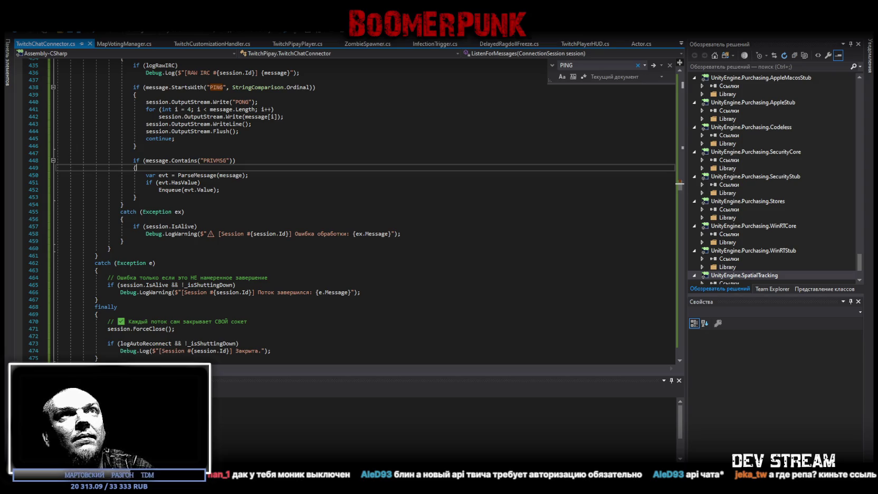
key(alt+Tab)
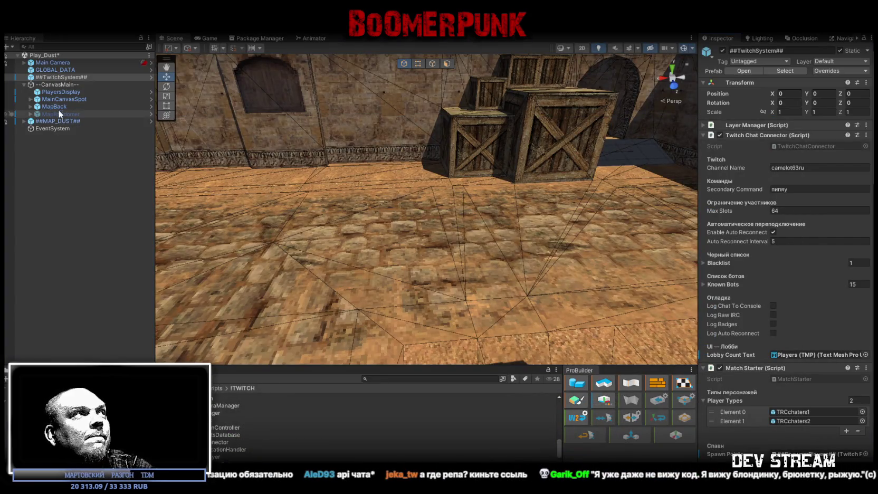
- Open the TRCchaters3 prefab and frame its Streamer_Sign attachment
click(816, 411)
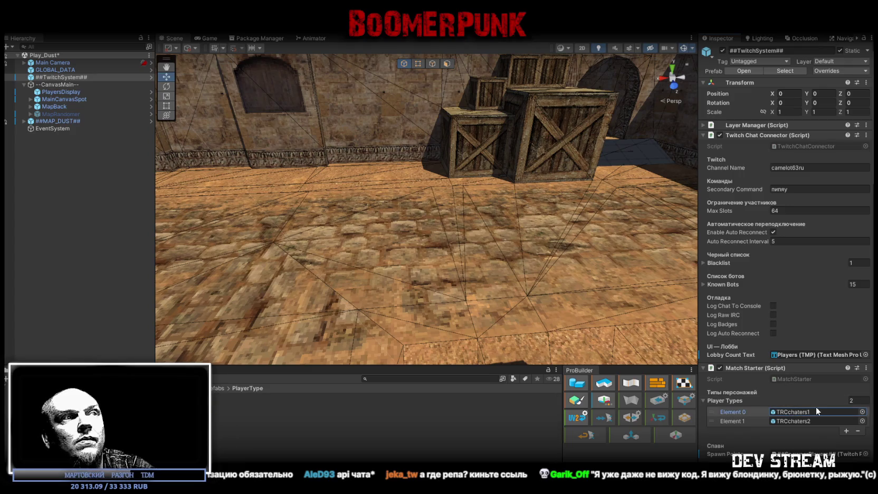
double_click(238, 418)
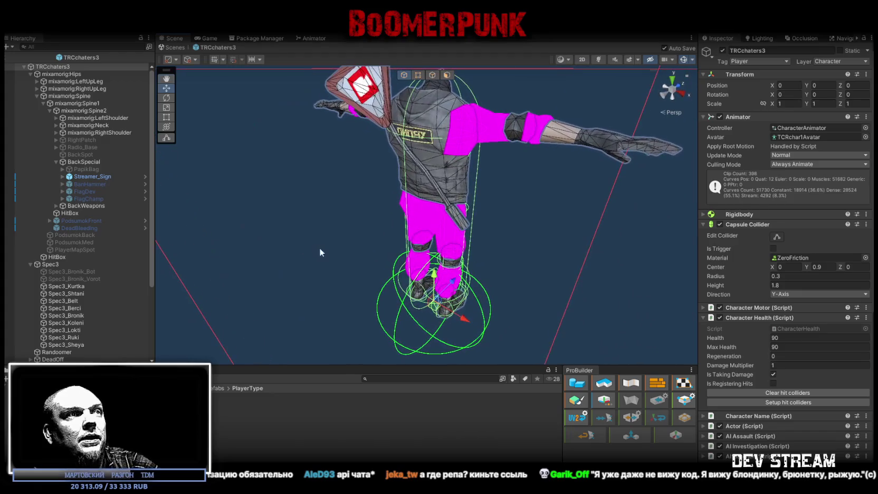
double_click(81, 176)
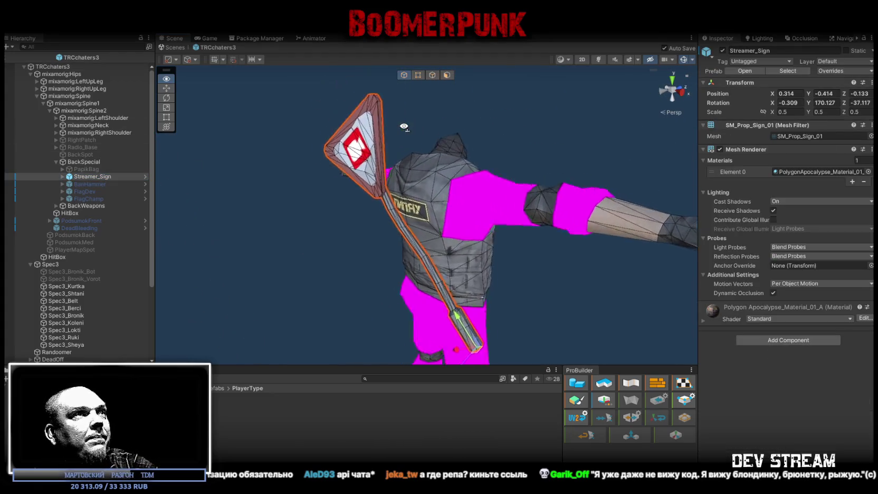
- Select the BackSpecial group's Streamer_Sign, flag and BanHammer attachments, then expand PapikBag
scroll(404, 126, down, 5)
click(76, 163)
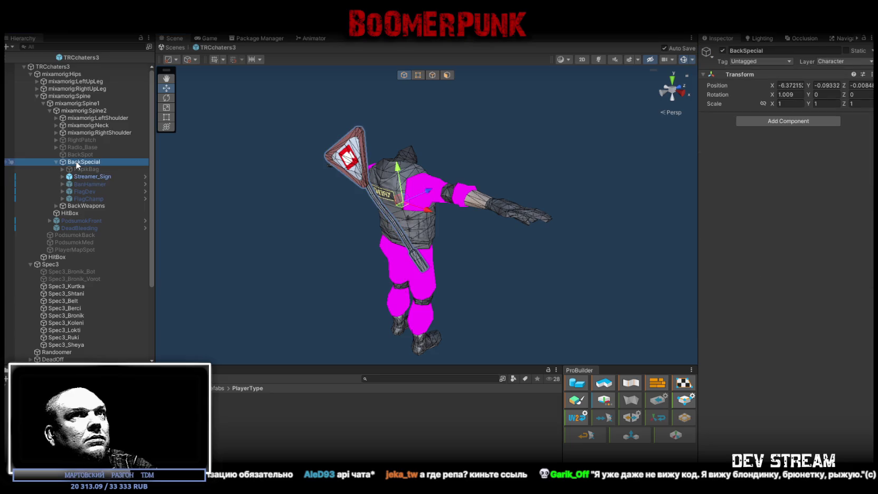
scroll(268, 143, up, 4)
click(86, 177)
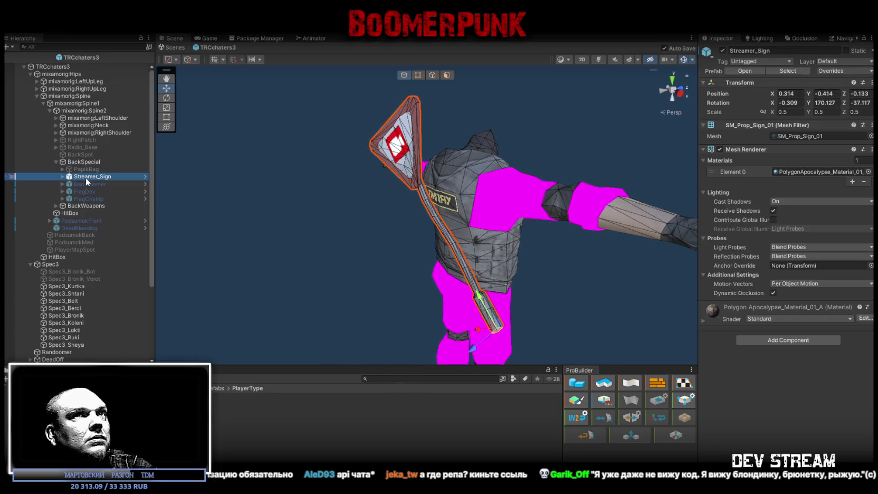
click(88, 191)
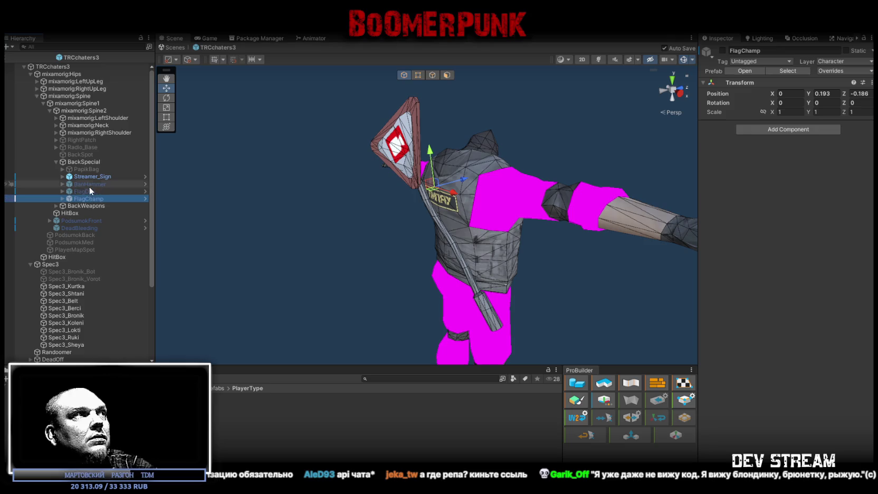
click(88, 184)
click(88, 169)
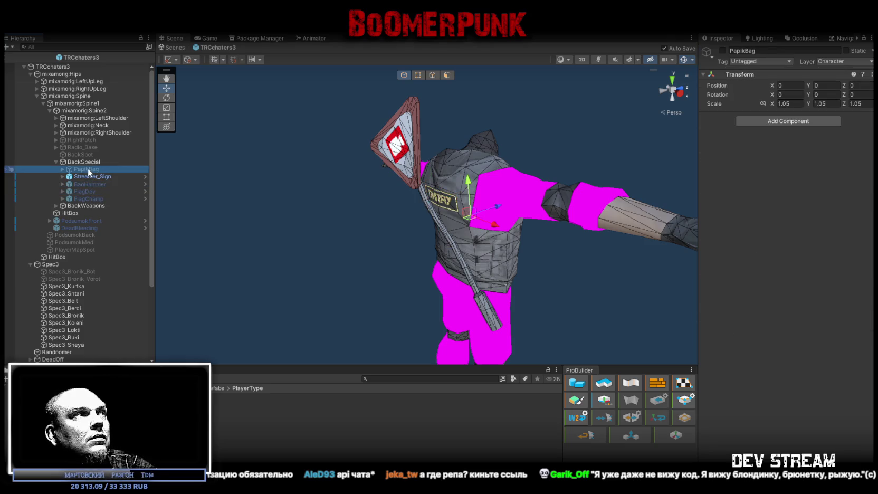
click(60, 168)
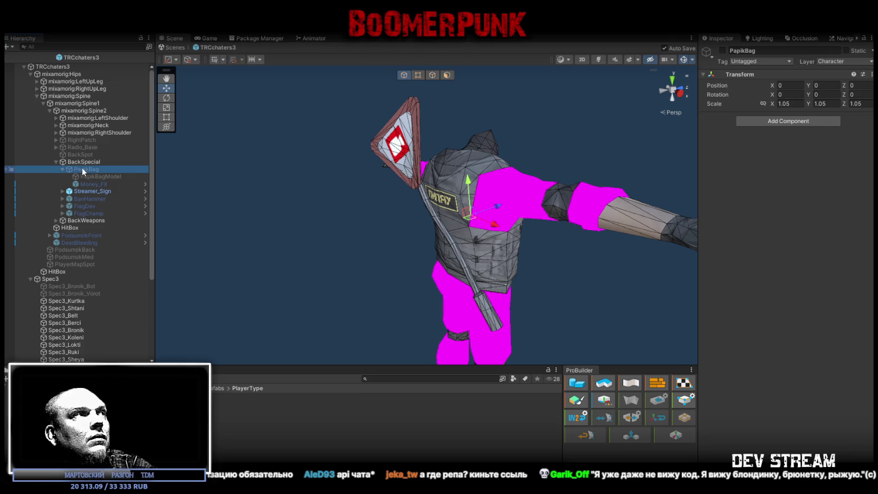
- Turn on the PapikBag backpack and frame it with Money_FX from behind the character
click(96, 176)
click(90, 169)
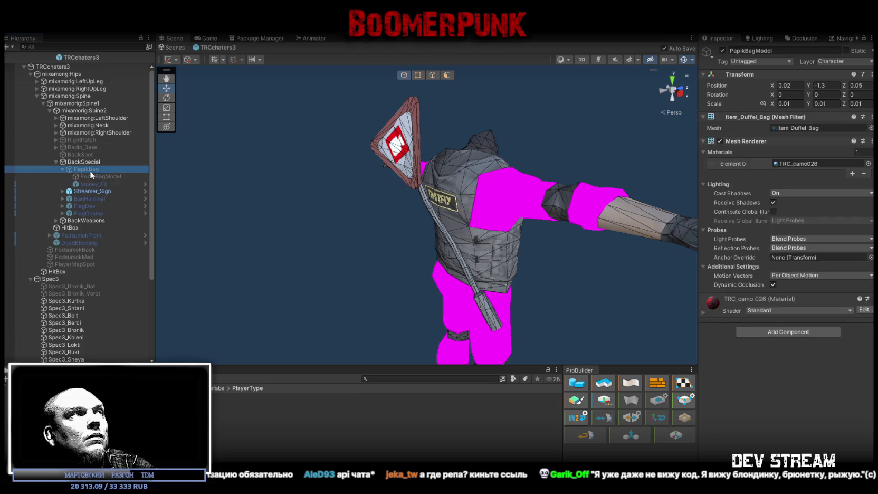
click(722, 50)
drag(412, 143, 156, 156)
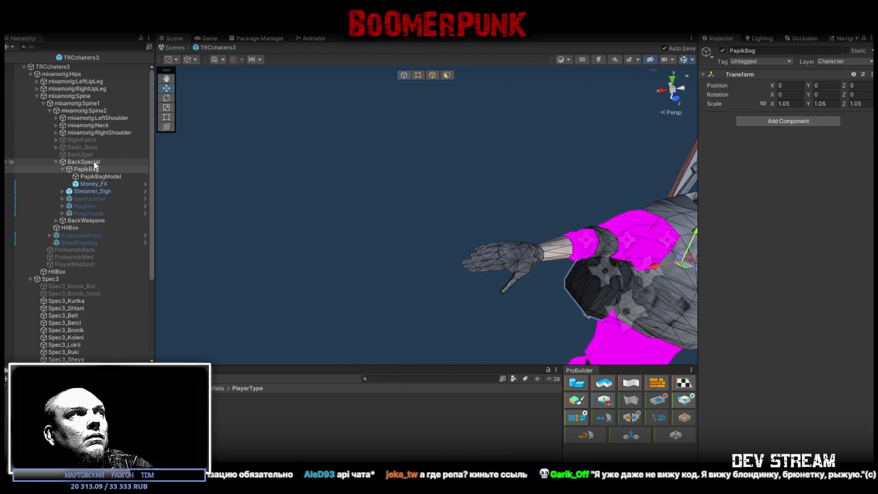
mouse_move(264, 155)
mouse_down()
mouse_move(411, 152)
mouse_move(348, 158)
mouse_up()
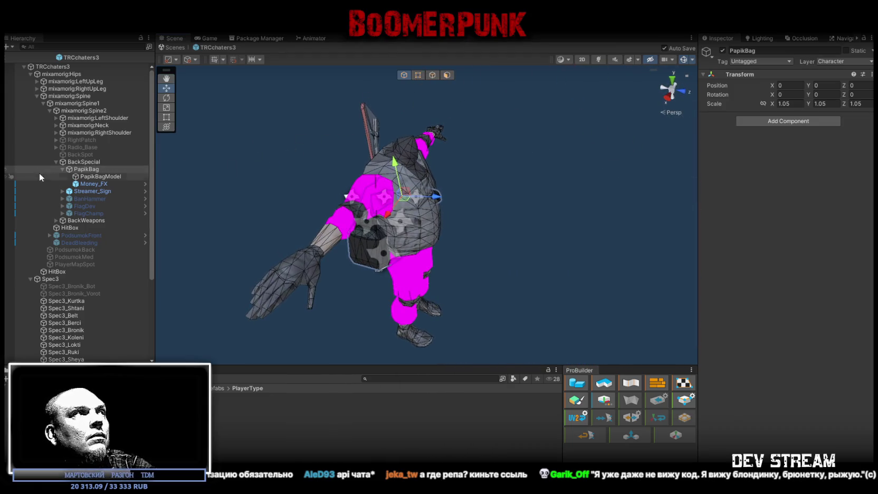
click(93, 177)
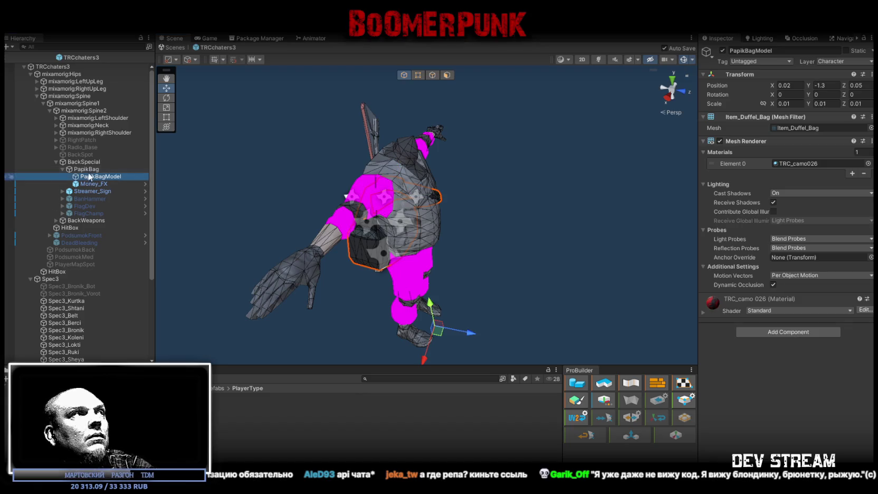
click(89, 169)
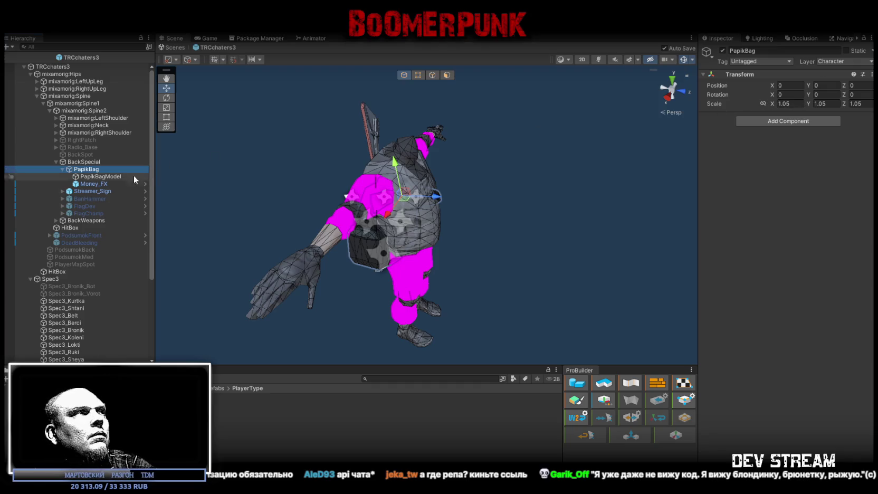
click(98, 178)
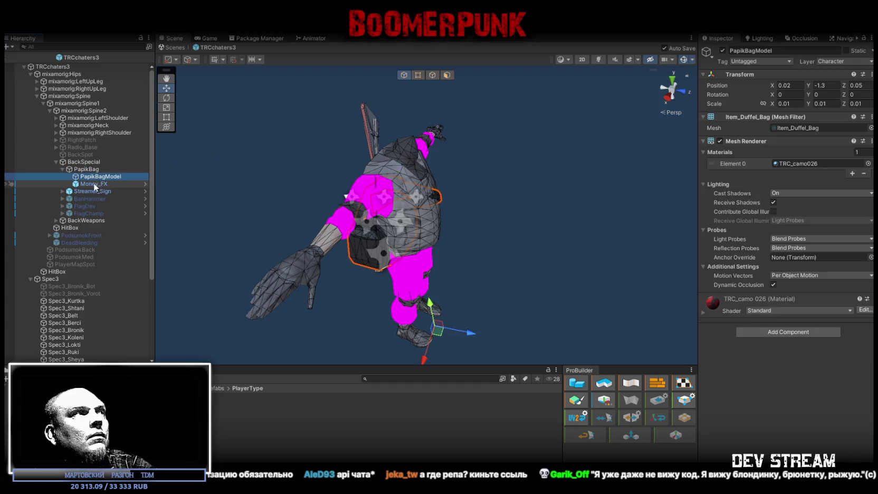
ctrl+click(94, 184)
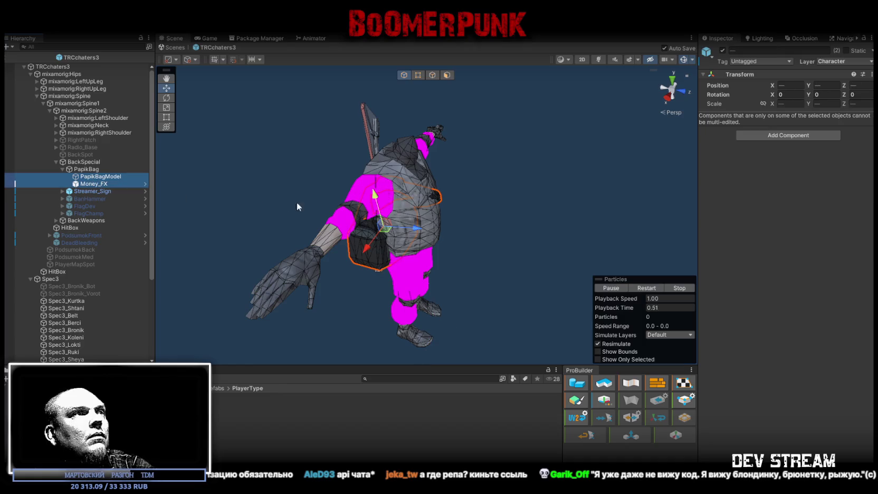
key(f)
drag(393, 196, 280, 188)
mouse_move(389, 212)
mouse_down()
mouse_move(351, 187)
mouse_move(488, 190)
mouse_move(424, 178)
mouse_move(377, 196)
mouse_up()
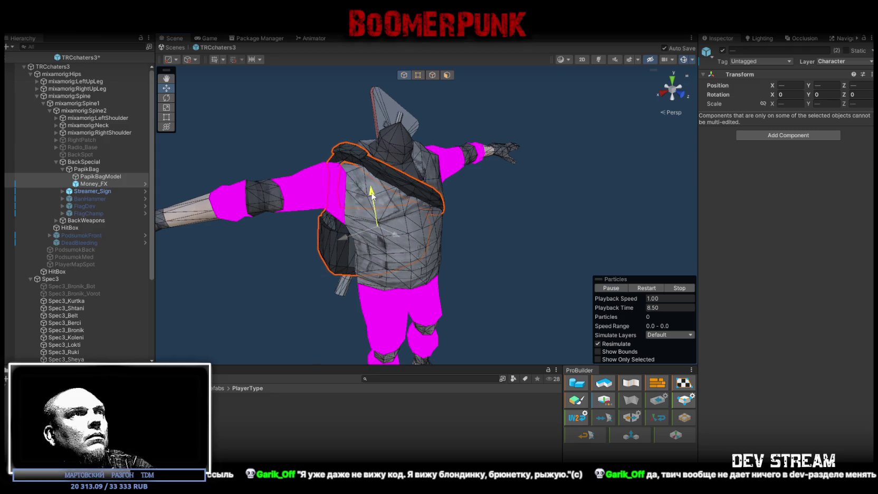
mouse_move(498, 199)
mouse_down()
mouse_move(391, 202)
mouse_move(391, 217)
mouse_move(364, 211)
mouse_up()
- Set PapikBag's Transform scale to 1.1 on X, Y and Z
click(86, 170)
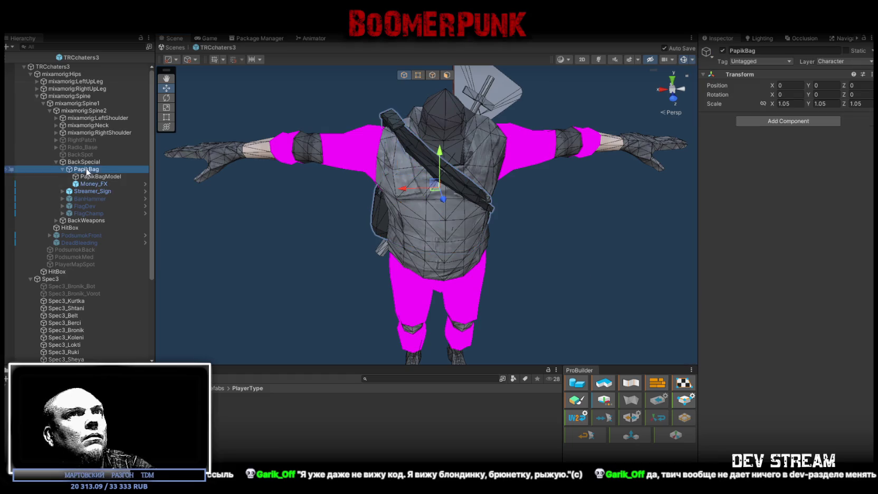
click(786, 104)
text(1.1)
click(820, 103)
text(1.1)
key(Tab)
text(1.1)
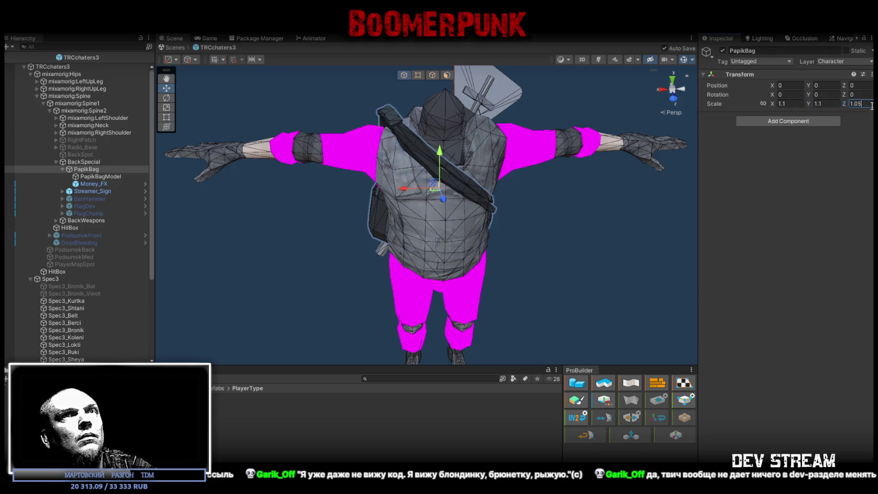
- Nudge the bag slightly lower, try moving Money_FX and undo it, then reselect PapikBag
click(100, 176)
shift+click(94, 184)
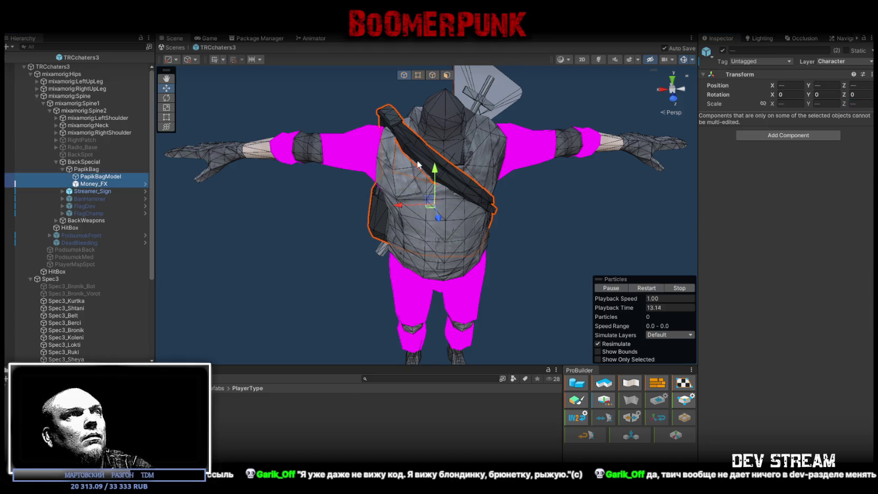
drag(430, 201, 431, 207)
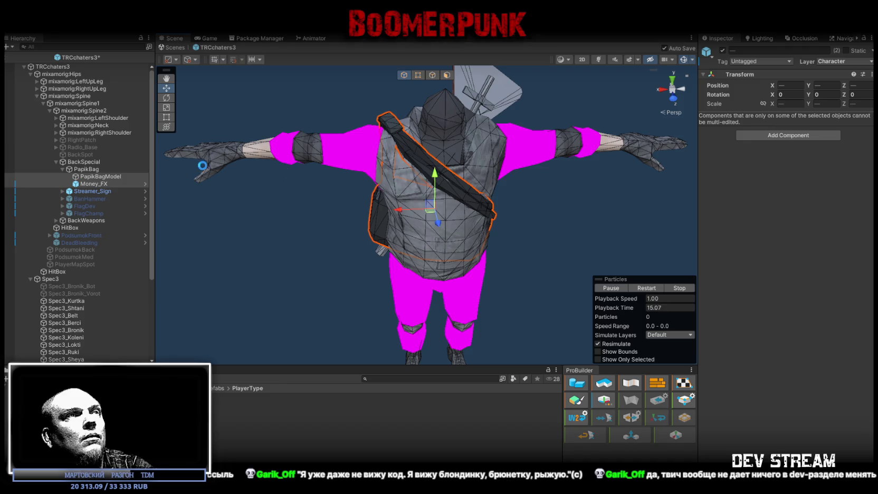
drag(202, 166, 449, 182)
click(92, 184)
key(f)
drag(411, 227, 444, 209)
key(ctrl+z)
mouse_move(372, 251)
mouse_down()
mouse_move(345, 223)
mouse_move(519, 204)
mouse_move(471, 225)
mouse_up()
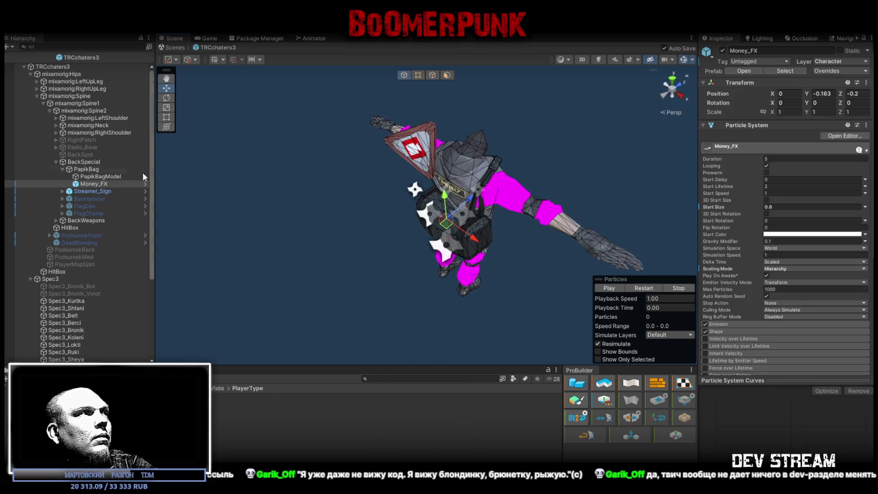
click(62, 168)
click(87, 170)
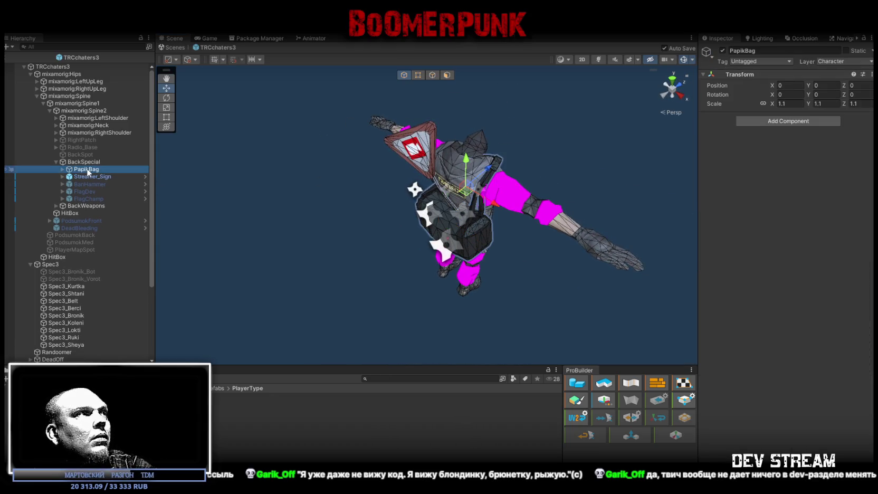
- Hide the PapikBag backpack and view the character straight from behind
click(722, 50)
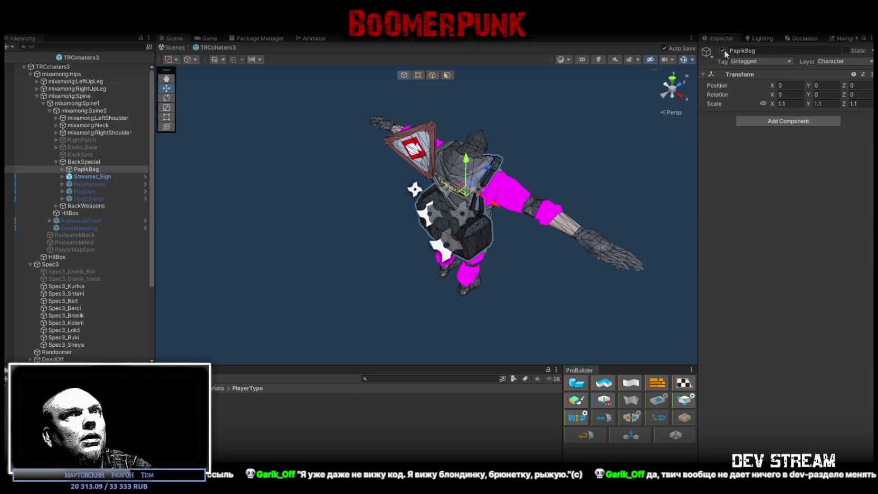
click(90, 176)
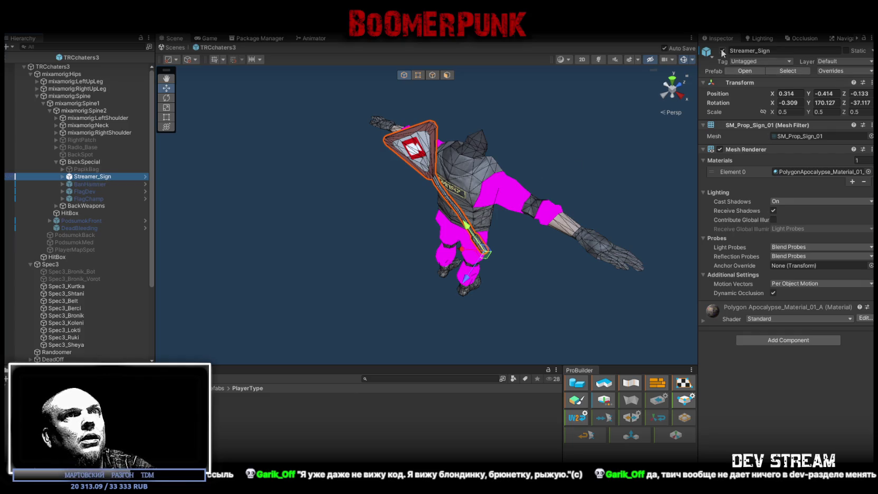
click(662, 93)
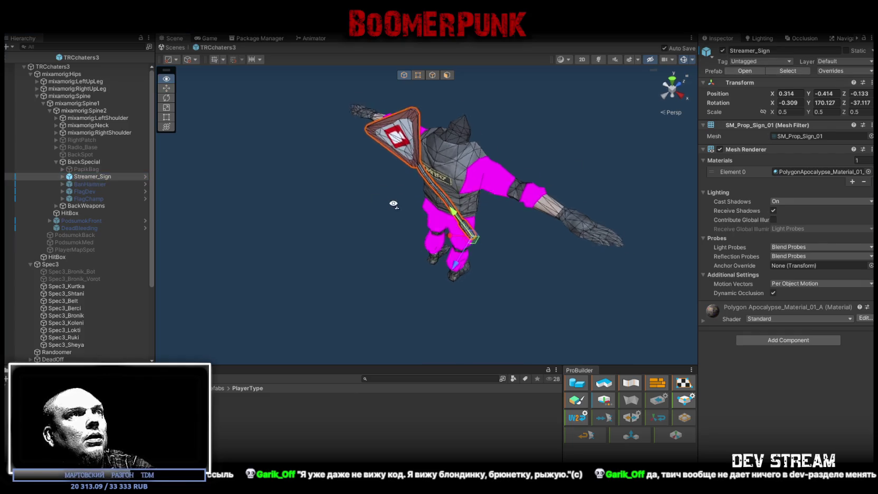
click(79, 161)
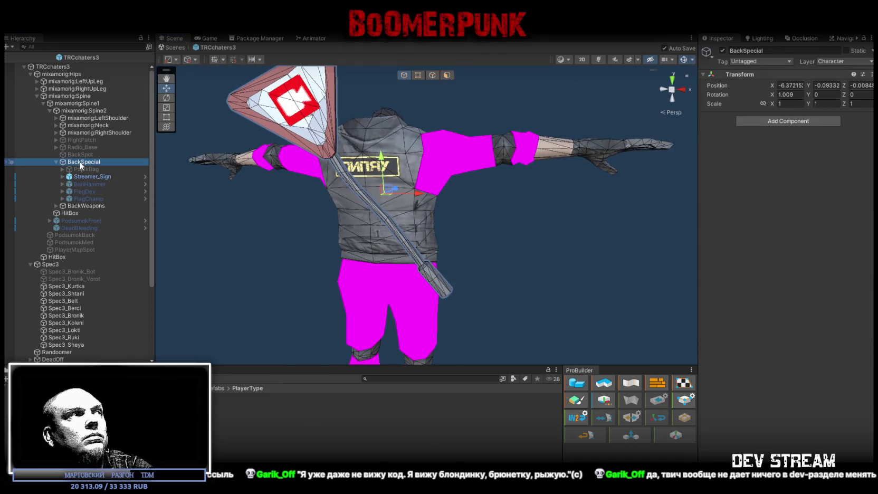
click(87, 176)
- Briefly show and hide BanHammer, FlagDev and FlagChamp on the character's back
click(92, 184)
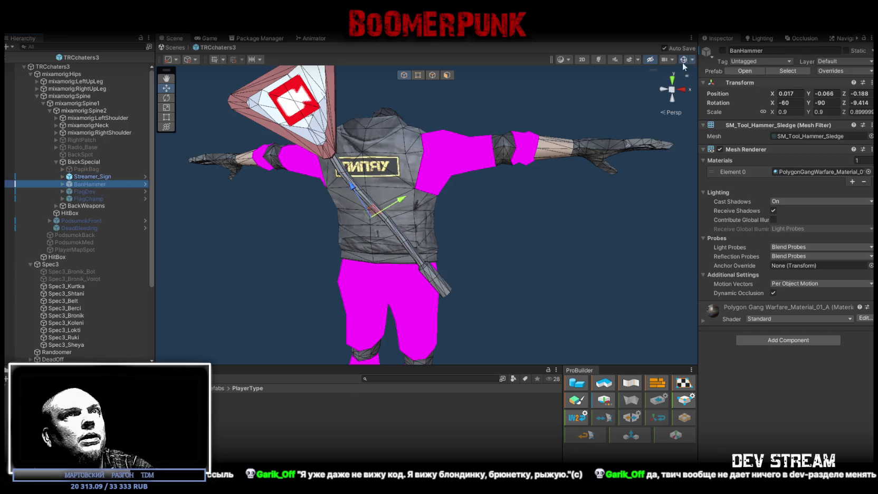
click(722, 50)
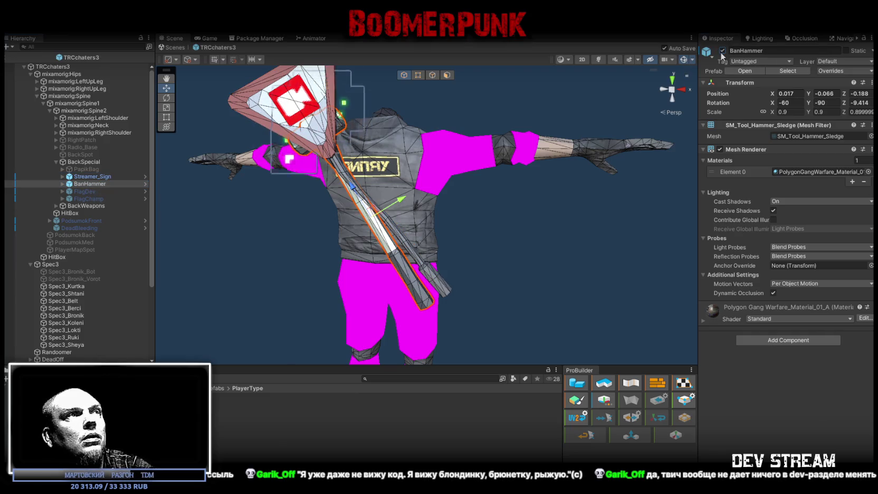
click(722, 51)
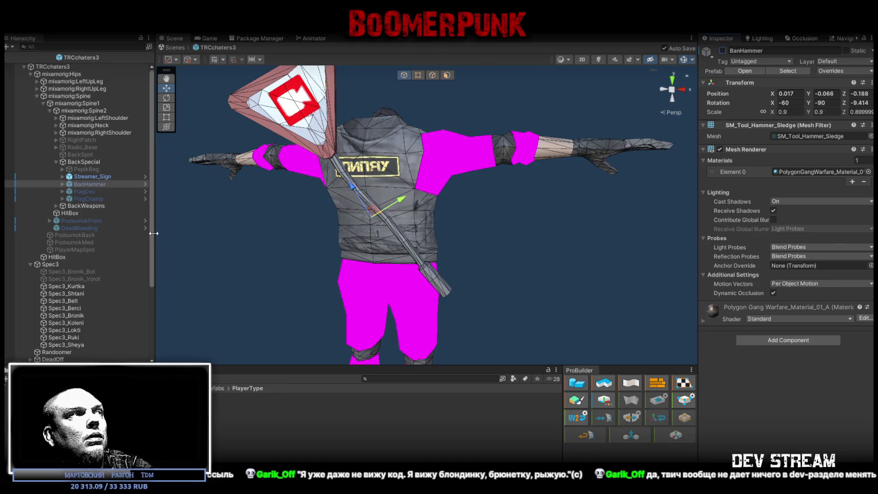
click(84, 190)
click(722, 51)
click(722, 51)
click(99, 198)
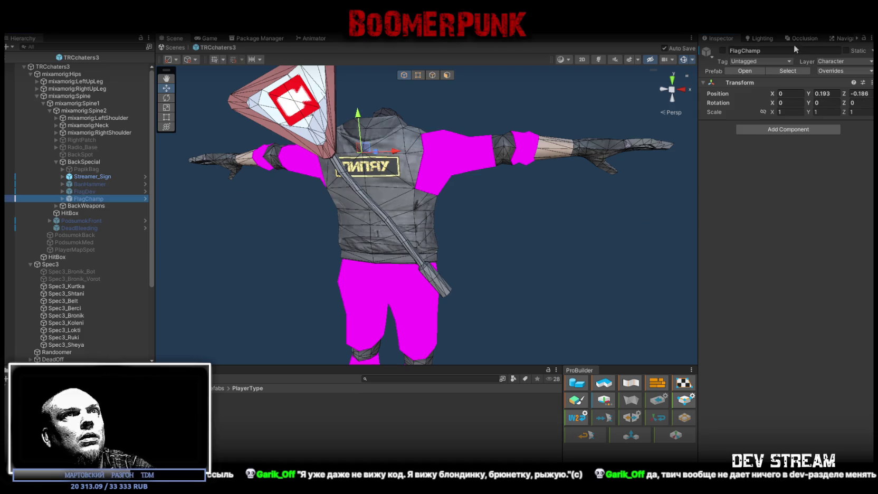
click(722, 51)
click(722, 51)
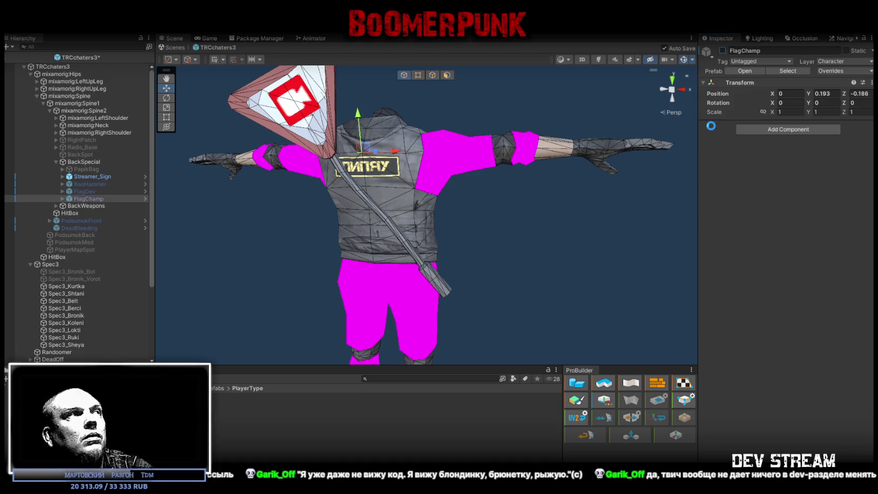
- Hide the Streamer_Sign and collapse the BackSpecial group
click(95, 176)
click(722, 51)
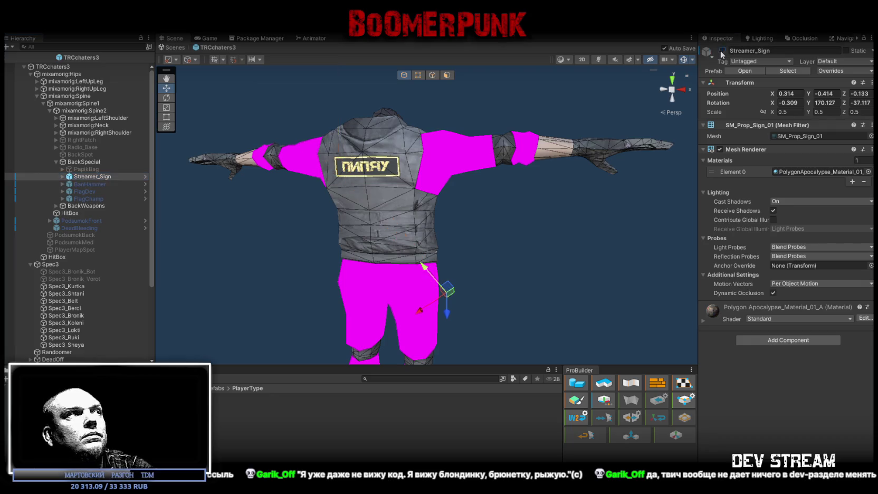
click(83, 162)
mouse_move(227, 174)
mouse_down()
mouse_move(273, 180)
mouse_move(259, 216)
mouse_move(34, 168)
mouse_up()
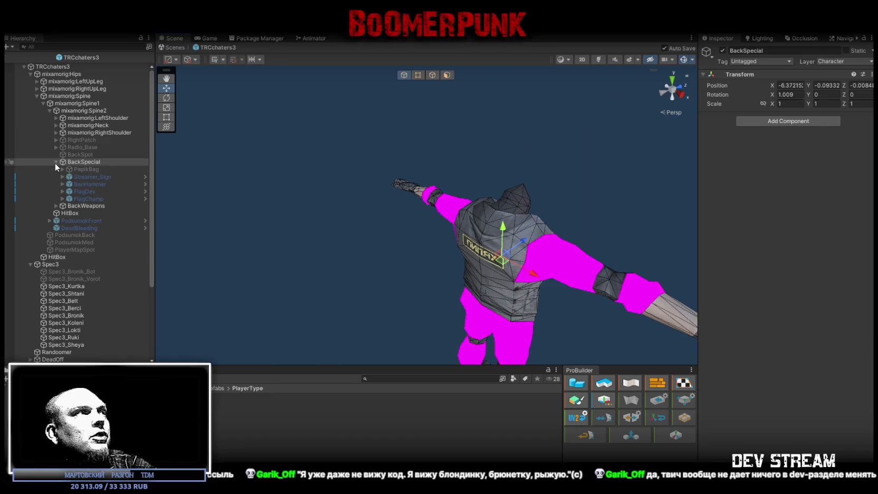
click(55, 162)
- Deactivate all thirteen BackWeapons children, ShotGum through Minigun
click(80, 169)
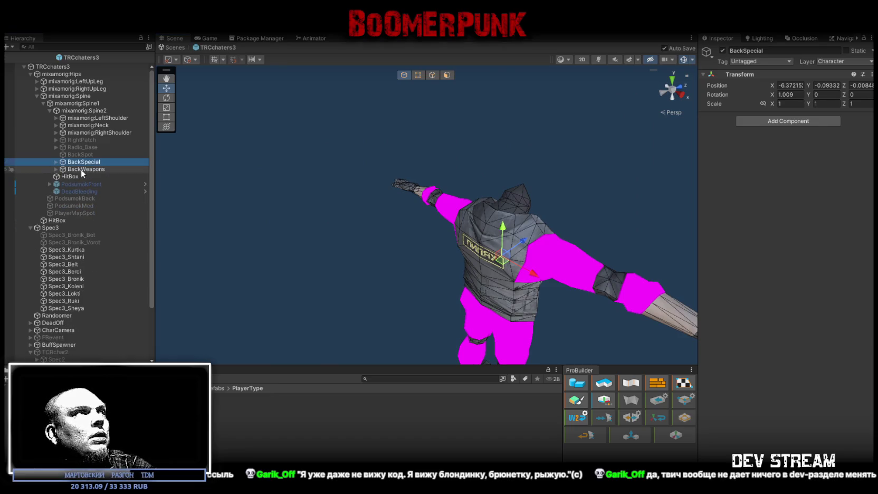
click(56, 170)
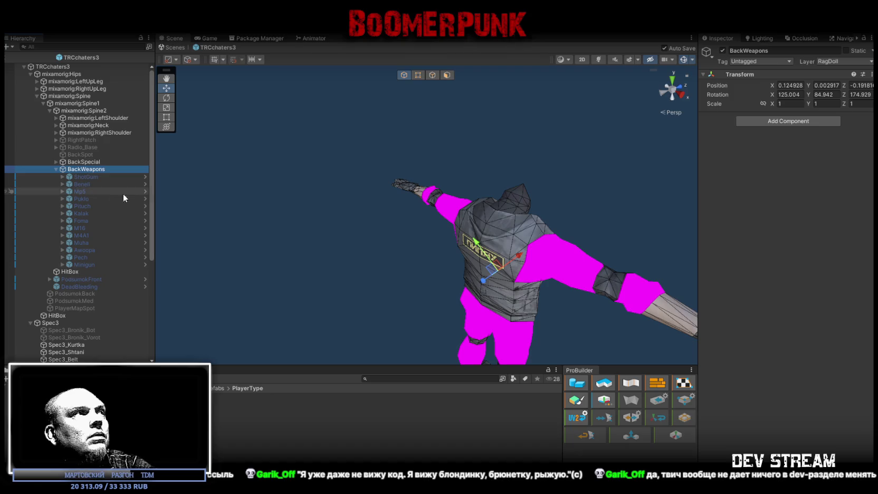
click(90, 179)
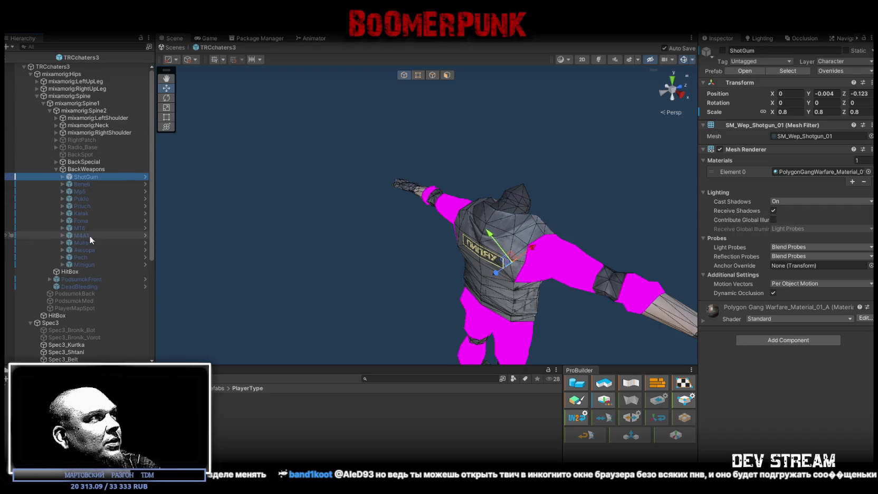
shift+click(87, 264)
mouse_move(564, 120)
mouse_down()
mouse_move(534, 148)
mouse_move(617, 145)
mouse_move(649, 133)
mouse_move(640, 114)
mouse_up()
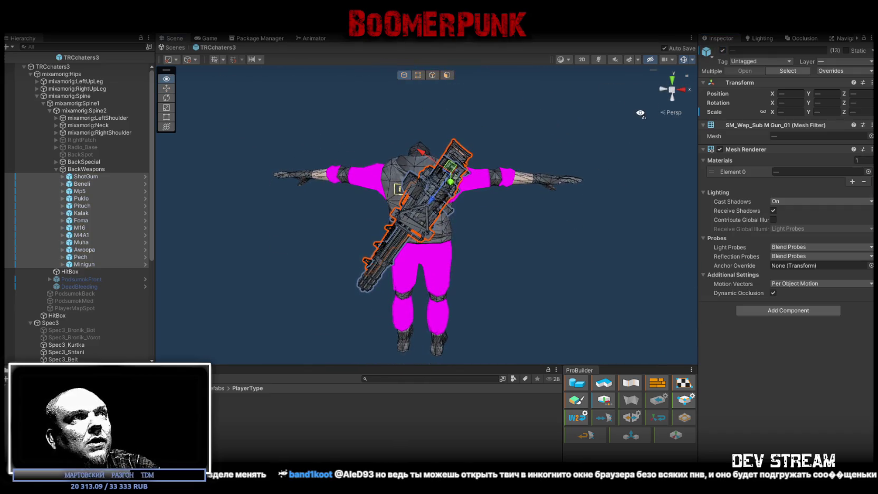
click(722, 50)
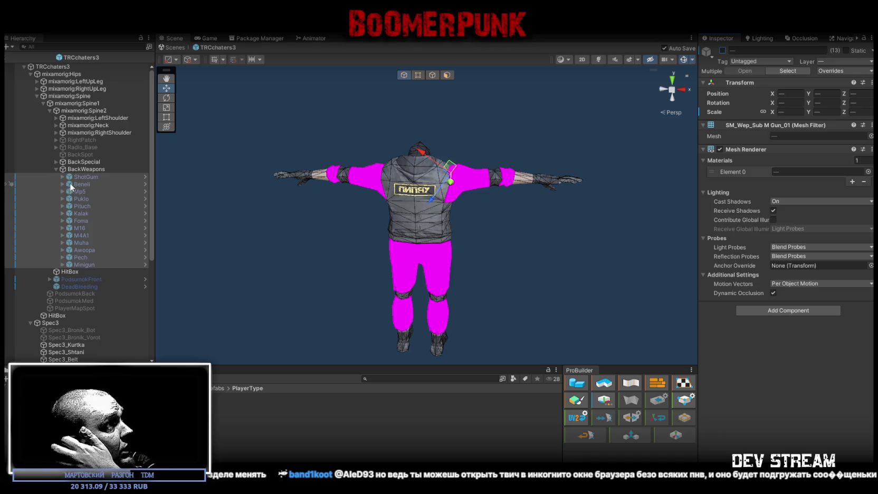
click(56, 169)
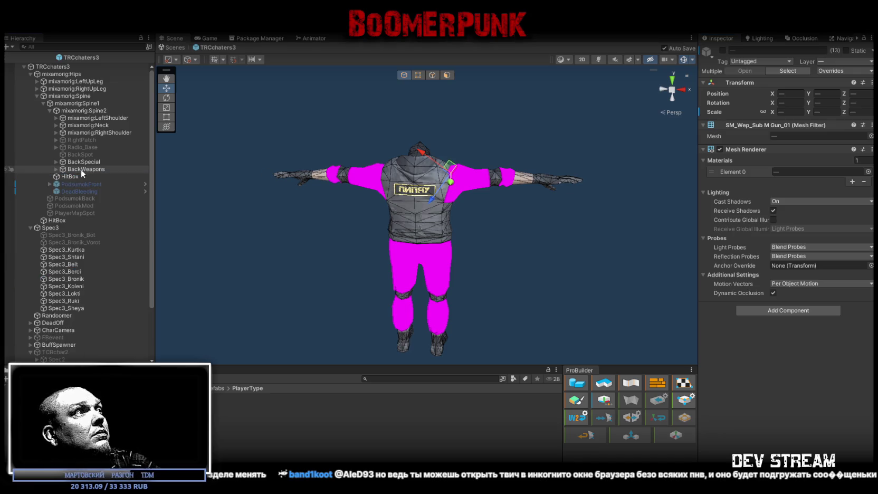
click(56, 170)
click(55, 169)
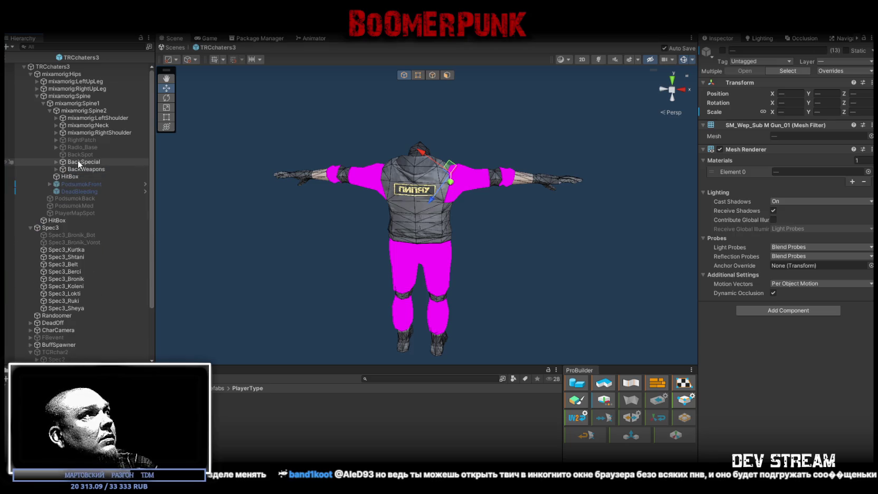
click(74, 166)
click(72, 162)
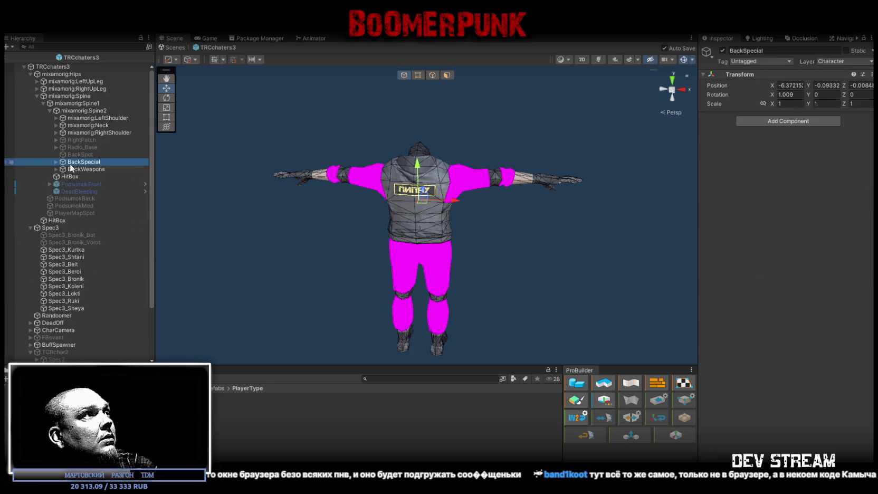
click(53, 169)
click(53, 170)
click(56, 163)
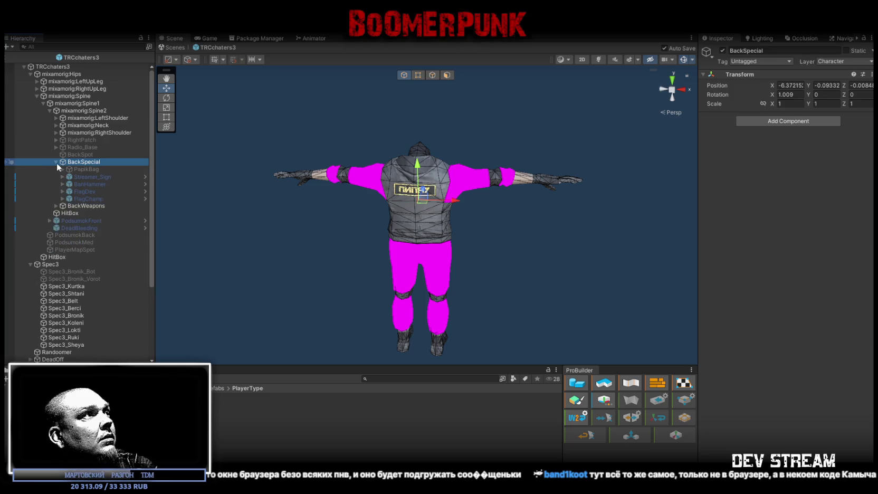
click(56, 162)
scroll(153, 319, down, 2)
scroll(80, 250, up, 2)
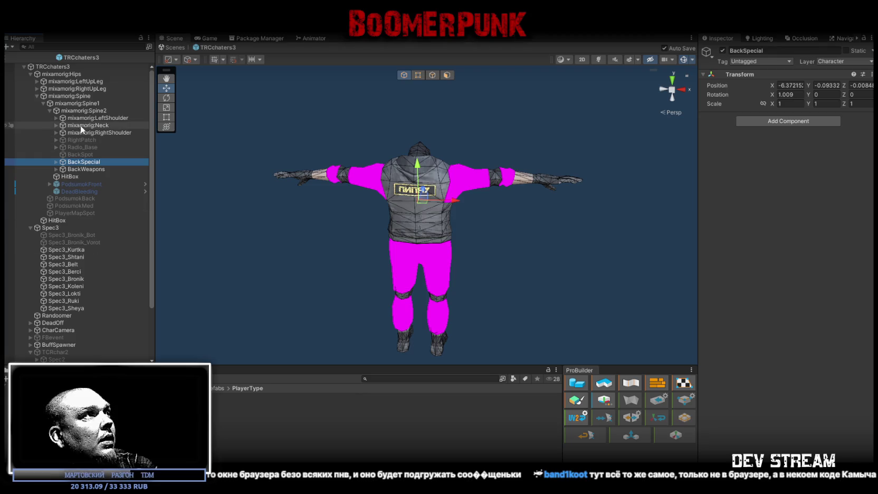
scroll(110, 179, down, 5)
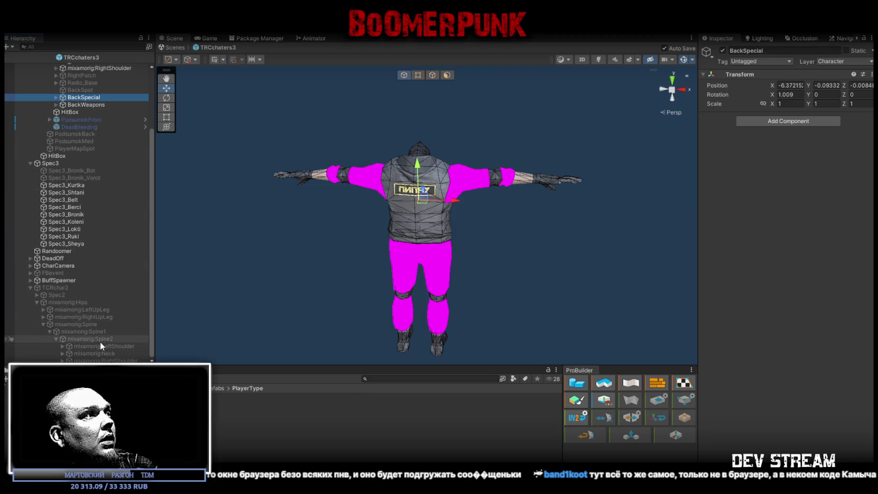
click(61, 353)
scroll(86, 323, down, 1)
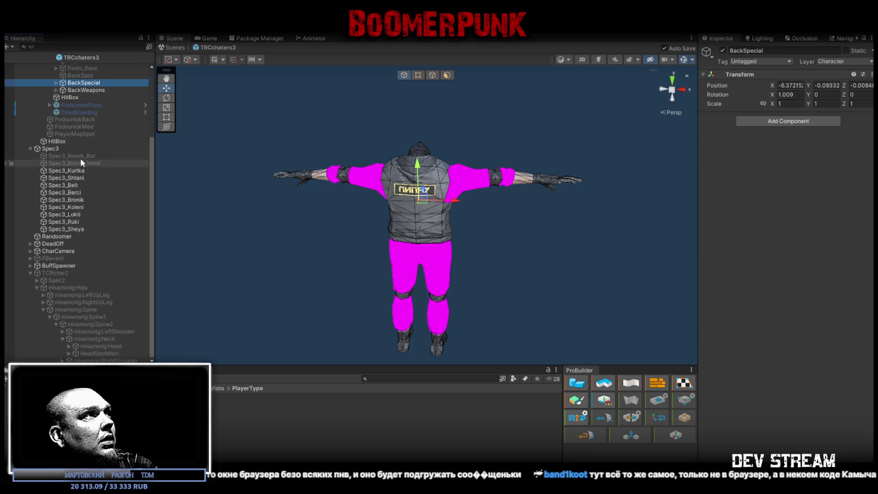
click(83, 134)
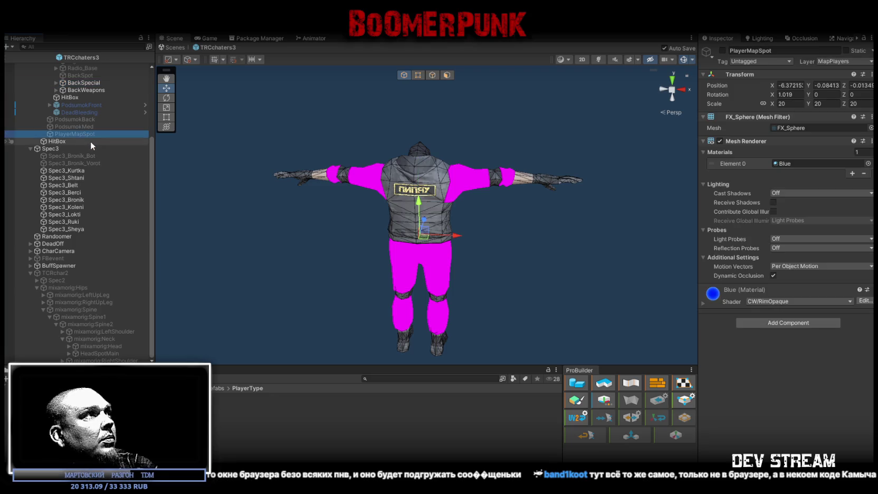
click(85, 127)
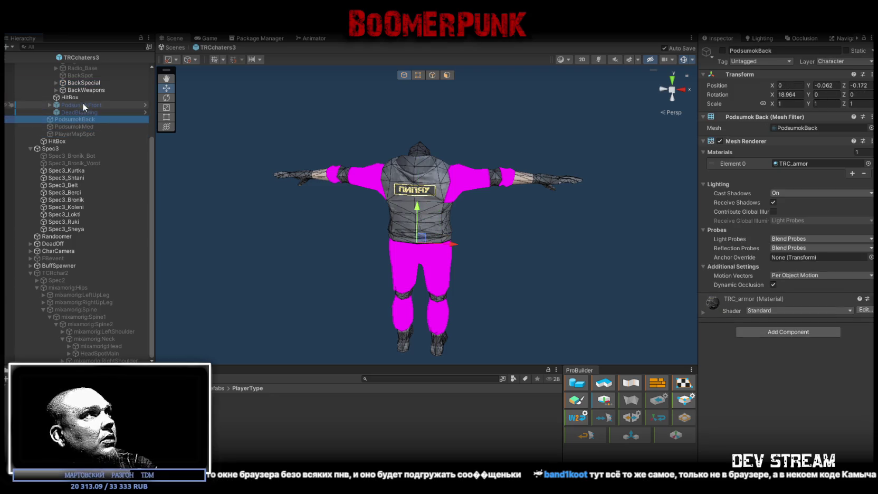
click(74, 97)
scroll(98, 123, up, 5)
click(94, 145)
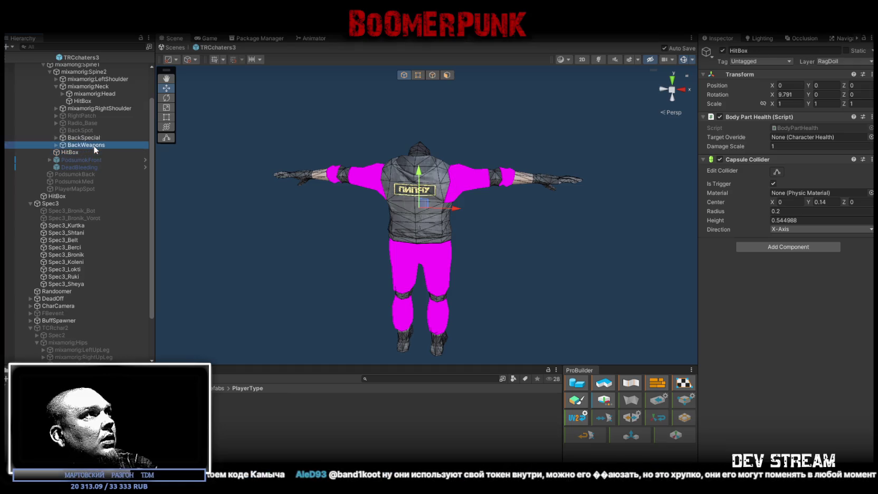
click(90, 137)
click(85, 129)
mouse_move(322, 127)
mouse_down()
mouse_move(261, 133)
mouse_move(313, 129)
mouse_up()
click(722, 51)
click(722, 51)
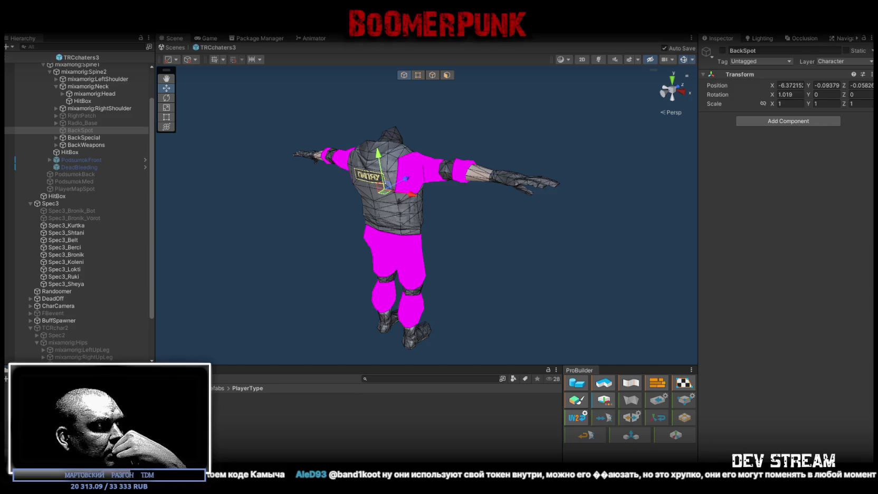
- Attach a TRC_back prefab under BackSpot, enable it, move BackSpot to 0, -0.049, -0.06, and save
click(159, 412)
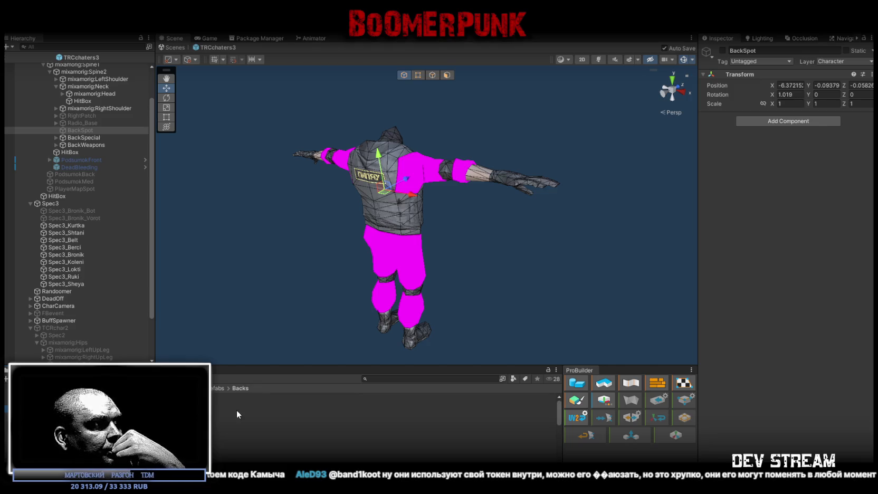
mouse_move(158, 406)
mouse_down()
mouse_move(203, 360)
mouse_move(108, 135)
mouse_move(86, 131)
mouse_up()
click(87, 130)
click(722, 50)
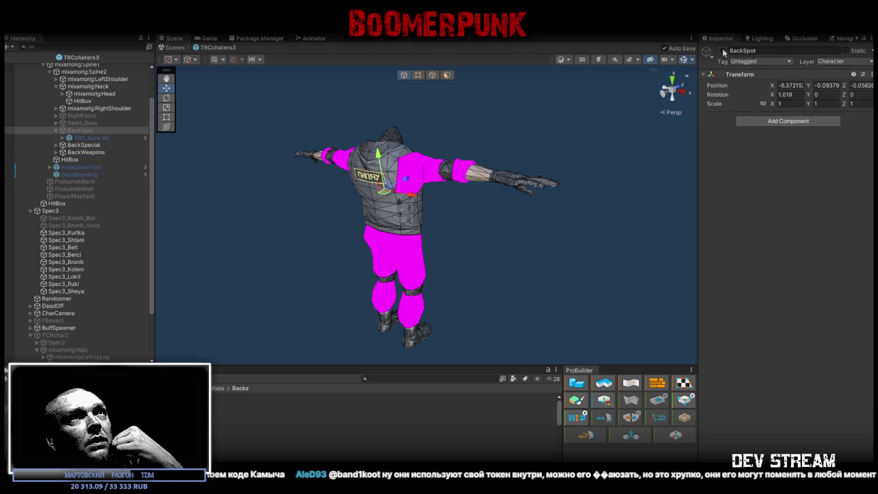
drag(457, 173, 369, 163)
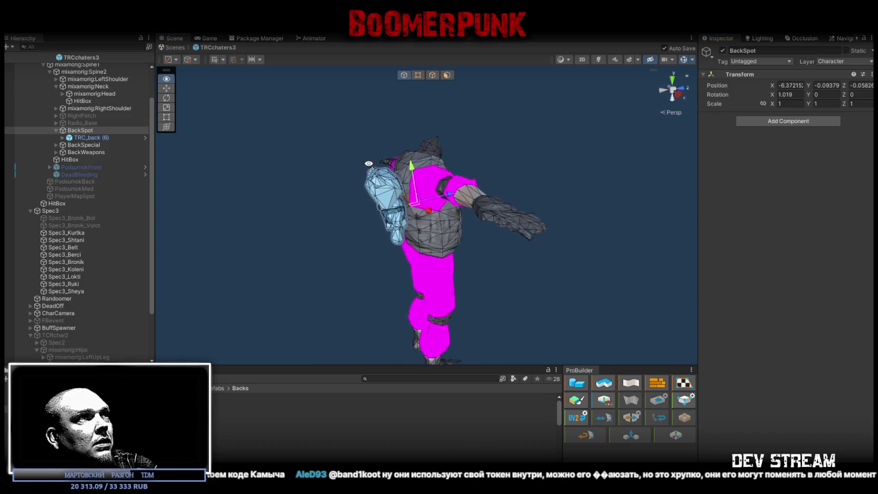
scroll(357, 163, up, 5)
click(76, 130)
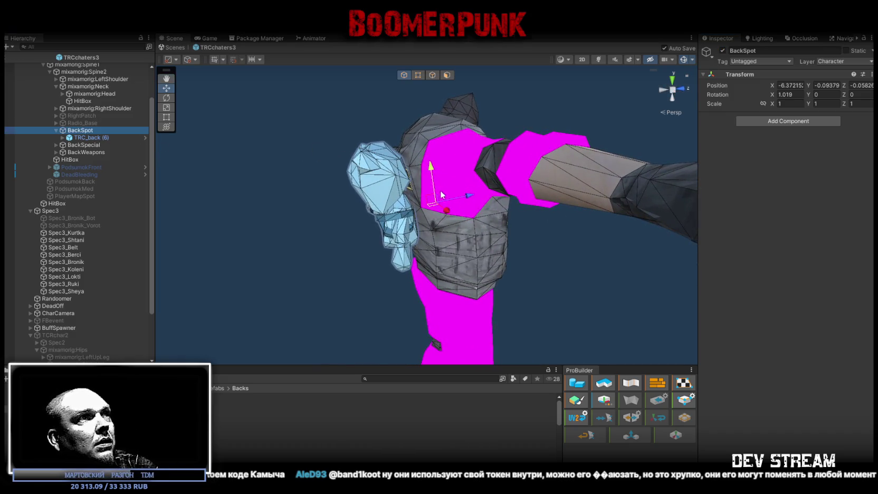
drag(431, 201, 426, 195)
drag(429, 191, 431, 194)
key(ctrl+s)
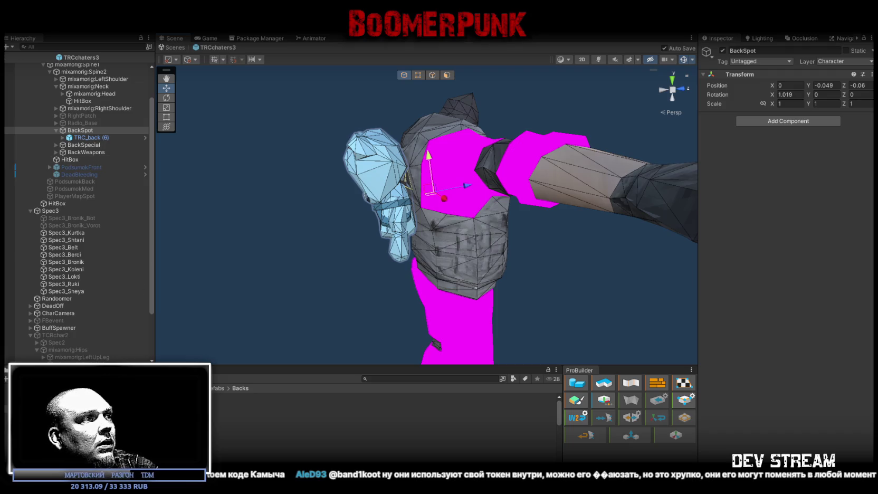
- Add a second trial backpack, delete both, switch BackSpot off, and enable Radio_Base
click(83, 131)
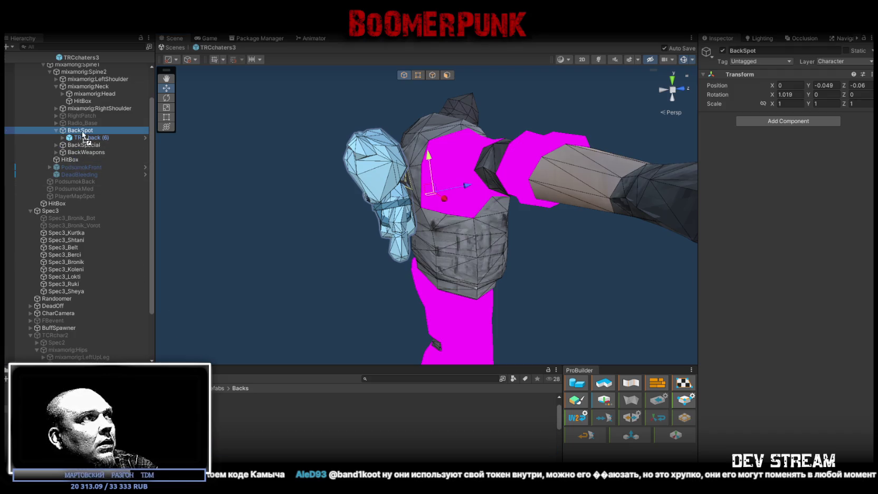
drag(81, 130, 80, 131)
drag(348, 190, 381, 192)
scroll(381, 191, down, 2)
ctrl+click(83, 138)
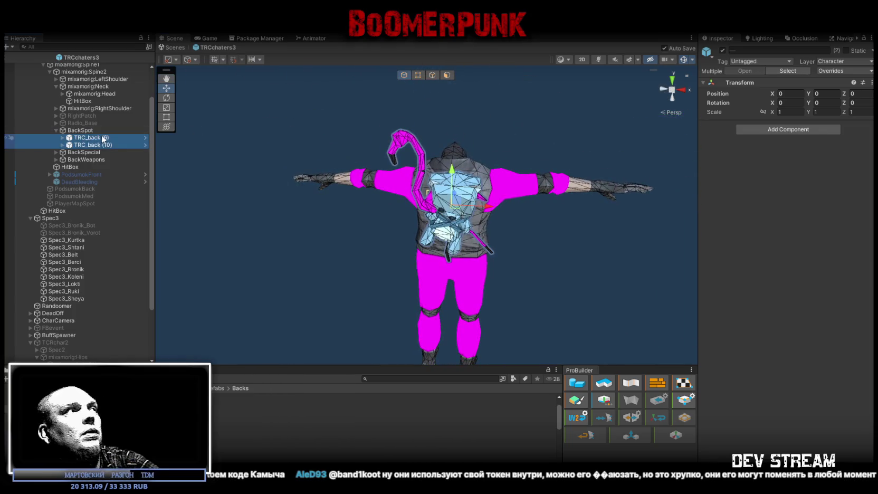
key(Delete)
click(83, 132)
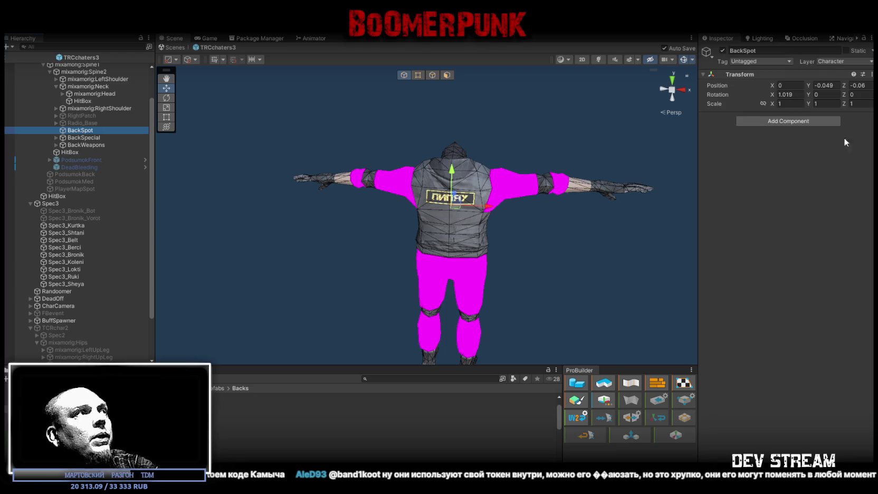
click(722, 50)
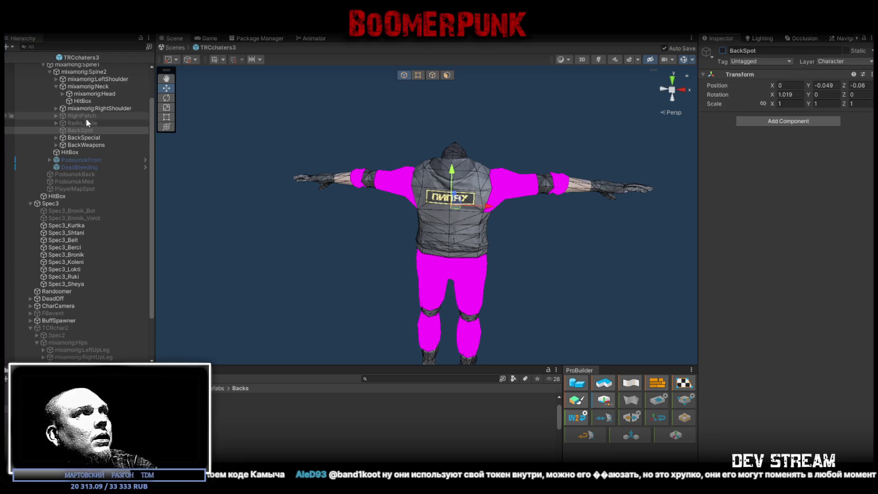
click(79, 122)
click(722, 50)
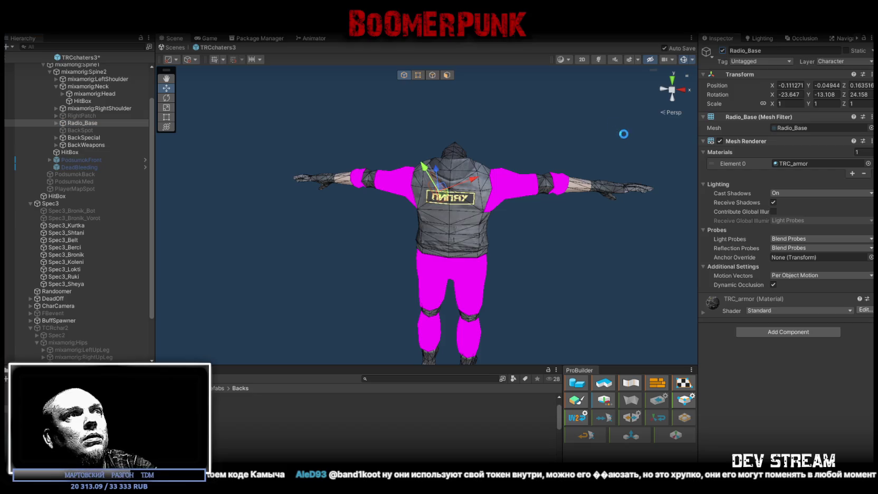
- Move Radio_Base outward to -0.152, 0.075, 0.149 on the chest, then hide it
key(f)
mouse_move(345, 143)
mouse_down()
mouse_move(174, 169)
mouse_move(276, 171)
mouse_up()
mouse_move(500, 192)
mouse_down()
mouse_move(519, 201)
mouse_move(463, 199)
mouse_move(437, 172)
mouse_up()
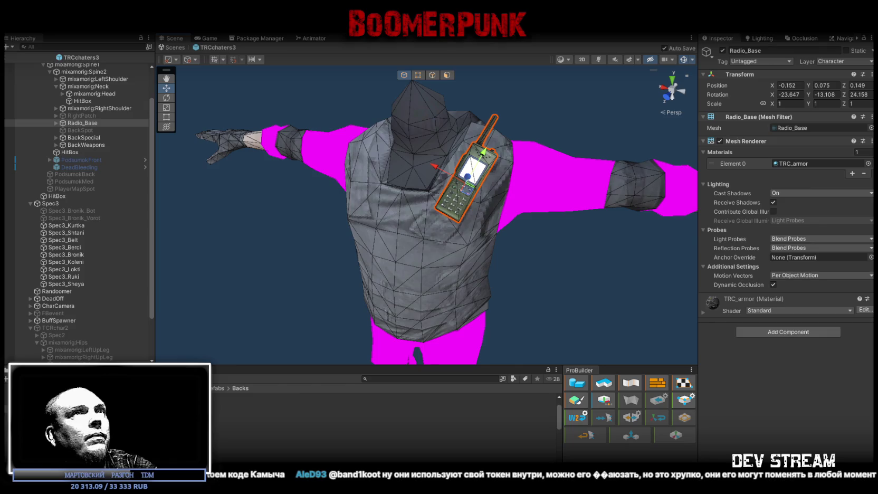
click(722, 51)
- Turn on the RightPatch chest attachment and expand its patches
click(80, 115)
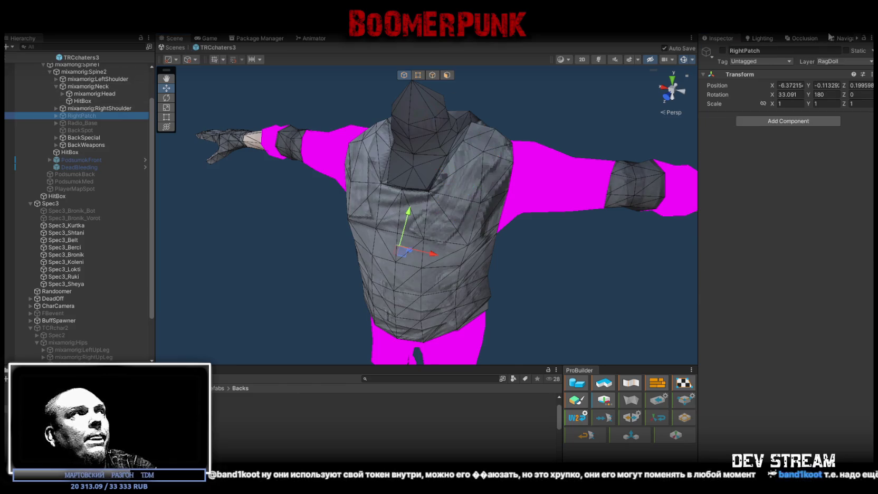
click(722, 51)
mouse_move(515, 135)
alt+mouse_down()
mouse_move(496, 146)
mouse_move(516, 148)
alt+mouse_up()
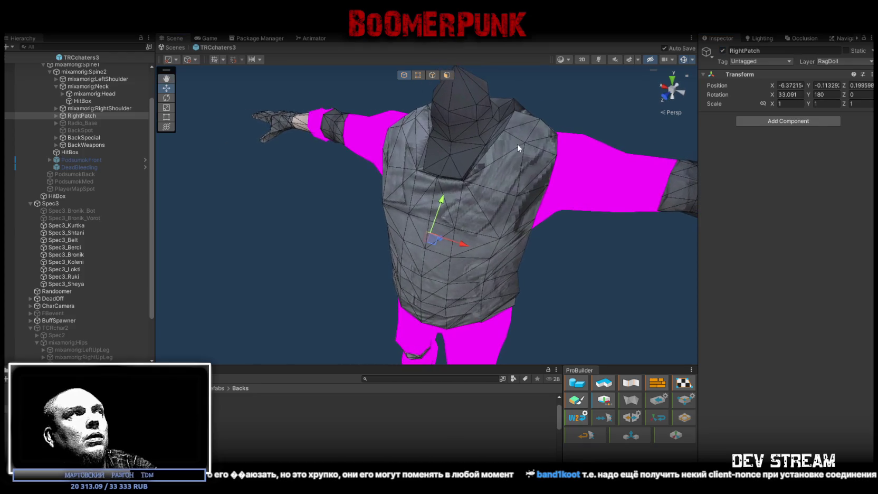
click(55, 115)
- Enable patchStreamer, then move RightPatch down onto the chest and switch to rotating it
click(88, 123)
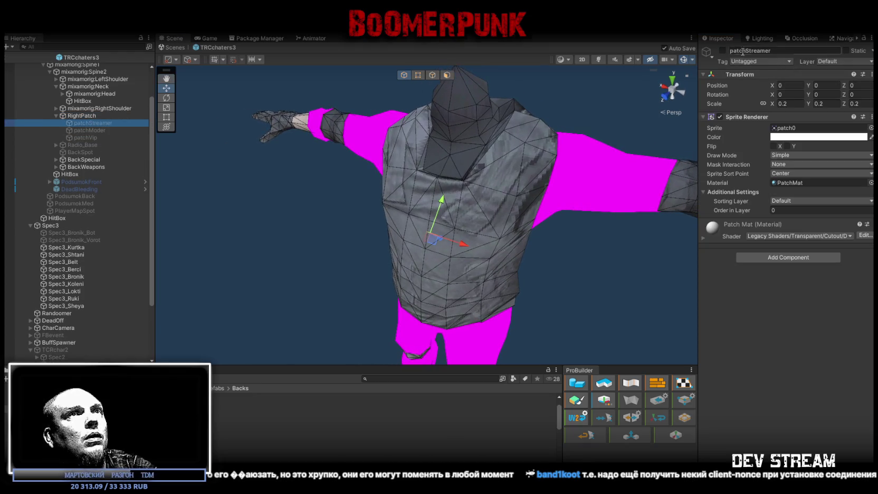
click(722, 51)
mouse_move(331, 203)
mouse_down()
mouse_move(341, 206)
mouse_move(254, 177)
mouse_move(336, 184)
mouse_move(526, 171)
mouse_move(552, 90)
mouse_up()
click(79, 116)
key(f)
scroll(254, 176, up, 5)
scroll(509, 131, up, 3)
mouse_move(552, 151)
mouse_down()
mouse_move(350, 140)
mouse_move(260, 156)
mouse_move(333, 148)
mouse_up()
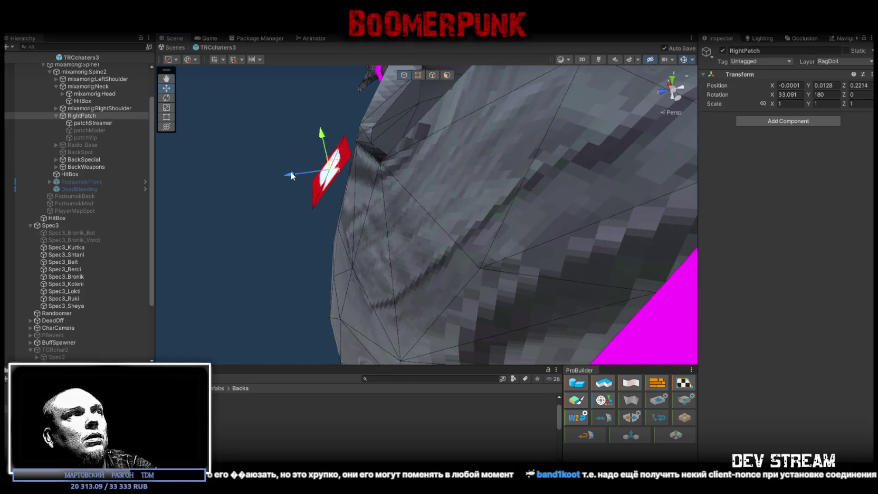
drag(293, 176, 305, 174)
mouse_move(340, 132)
mouse_down()
mouse_move(339, 153)
mouse_move(308, 154)
mouse_move(337, 161)
mouse_move(462, 145)
mouse_move(443, 142)
mouse_up()
key(e)
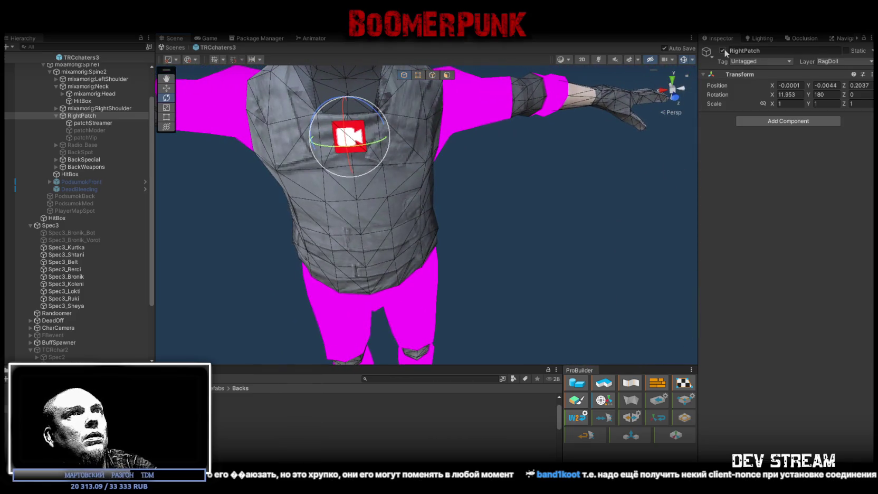
- Swap the streamer patch for patchVip, then switch RightPatch and patchVip off
ctrl+click(94, 123)
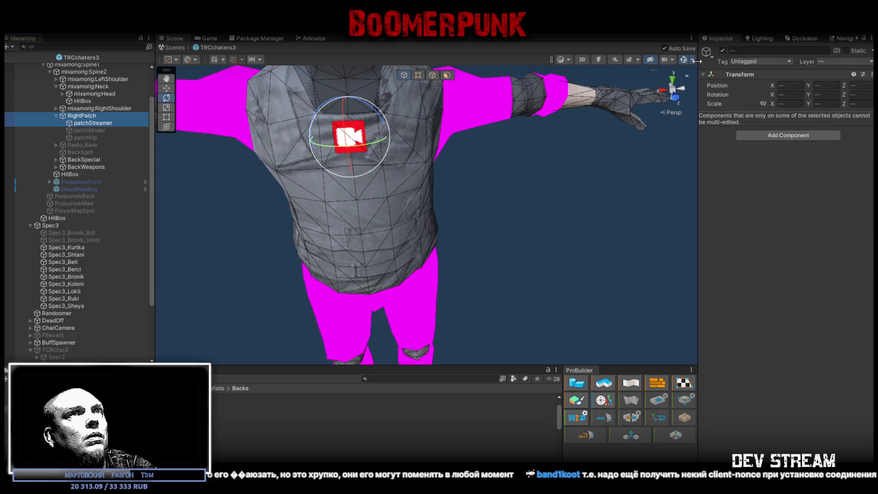
click(722, 50)
click(122, 138)
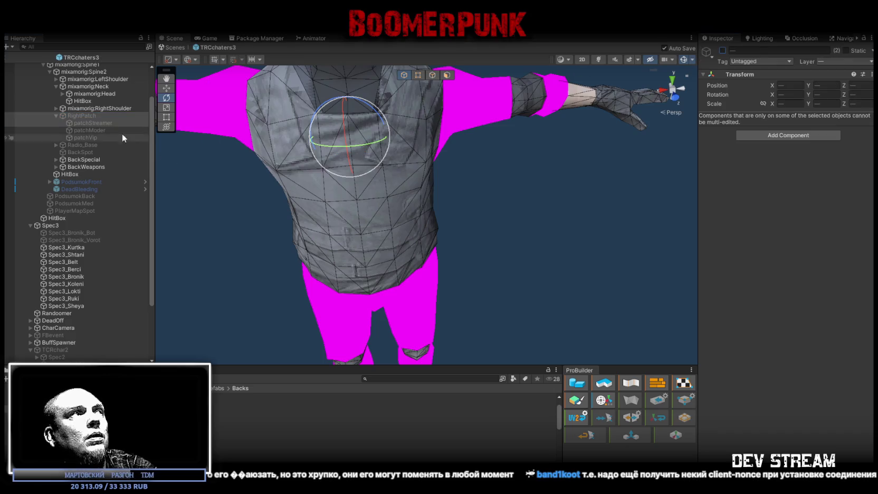
click(722, 50)
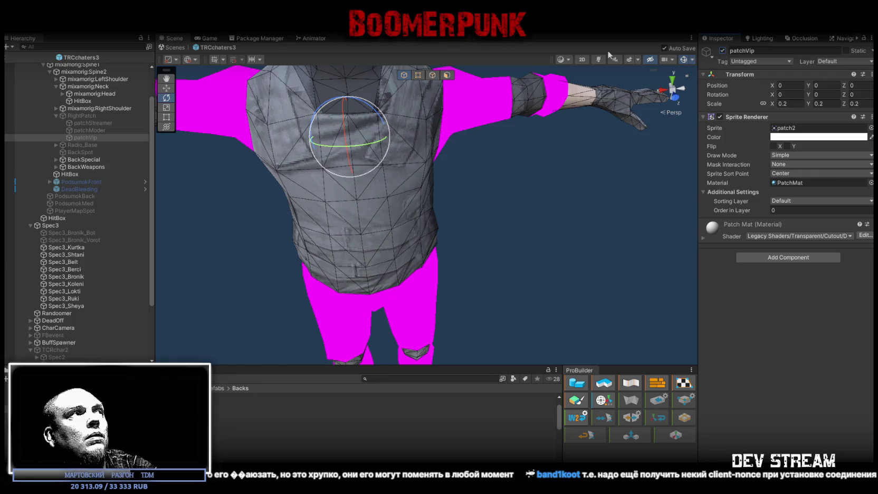
click(88, 115)
click(722, 50)
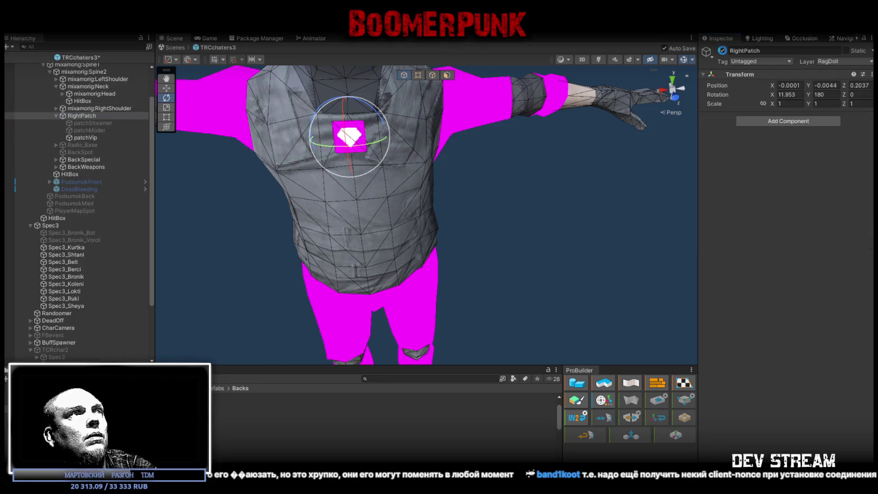
key(f)
mouse_move(400, 158)
mouse_down()
mouse_move(371, 139)
mouse_move(569, 140)
mouse_up()
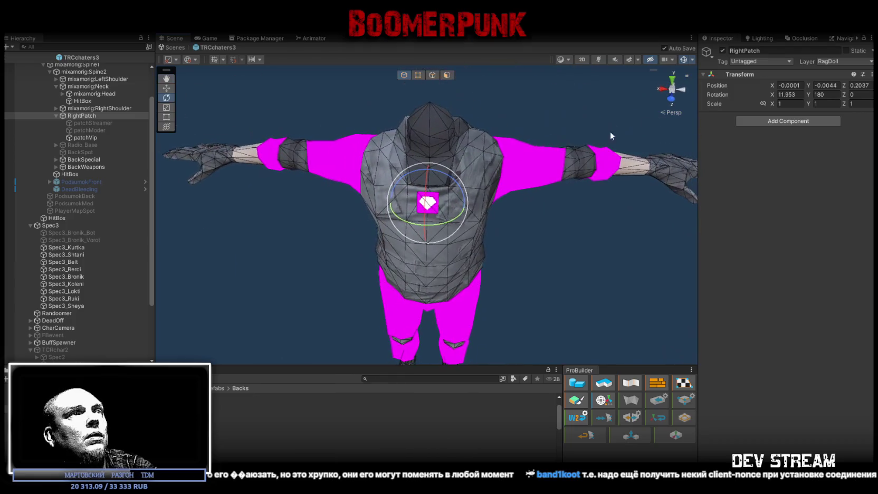
click(722, 50)
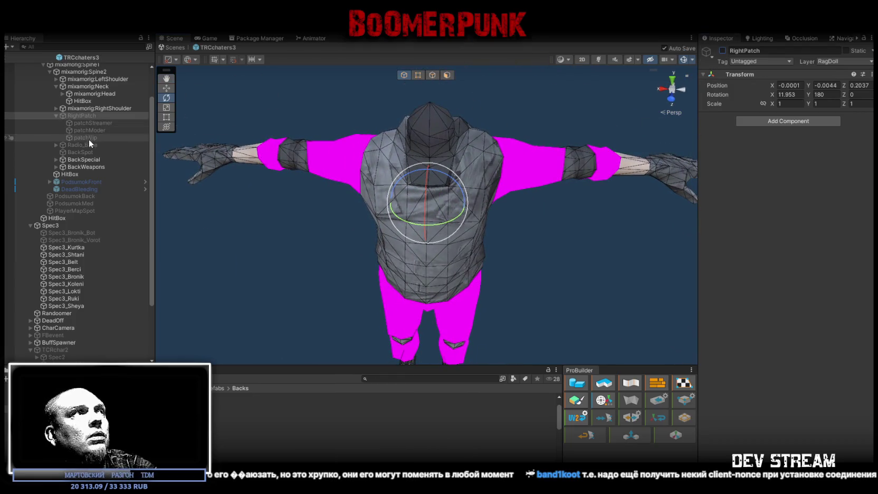
click(89, 138)
click(722, 50)
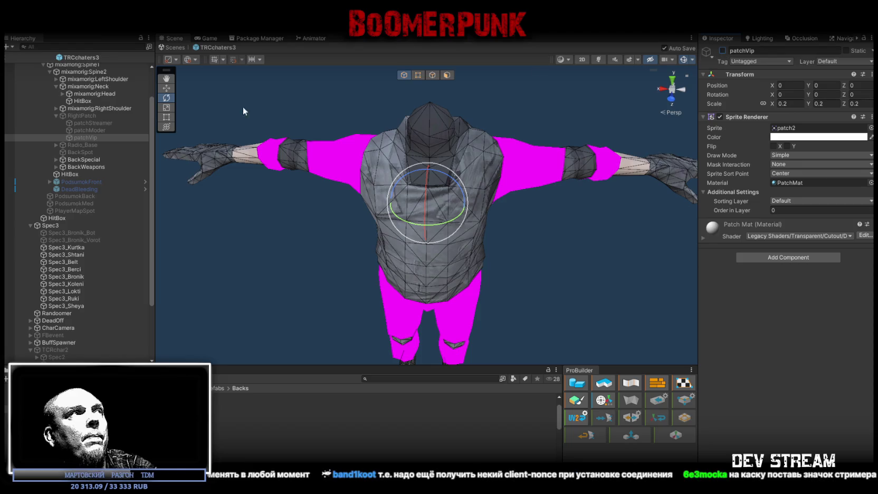
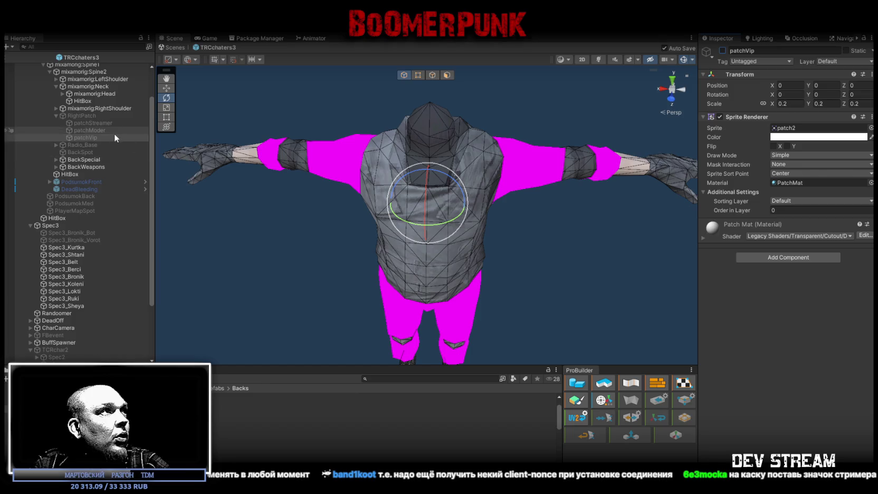
- Collapse RightPatch and expand LeftShoulder and LeftArm to reveal and select LeftPatch
scroll(114, 133, up, 3)
click(57, 154)
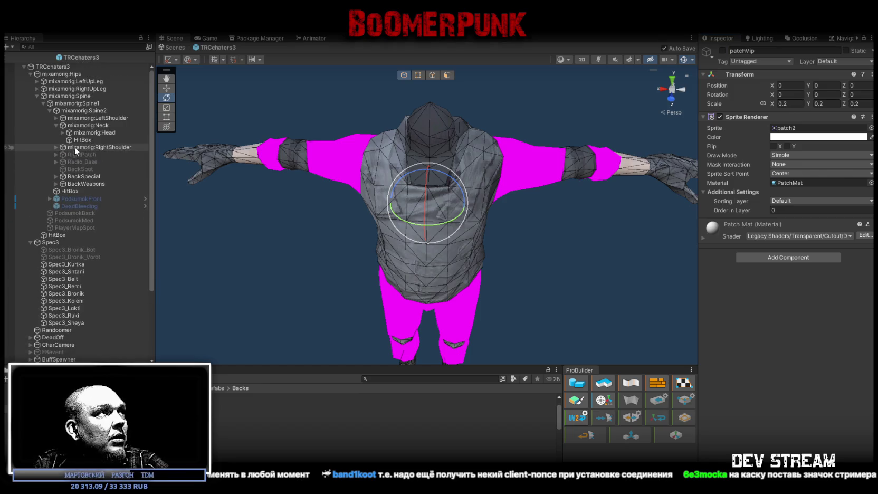
scroll(105, 288, down, 3)
scroll(105, 289, down, 2)
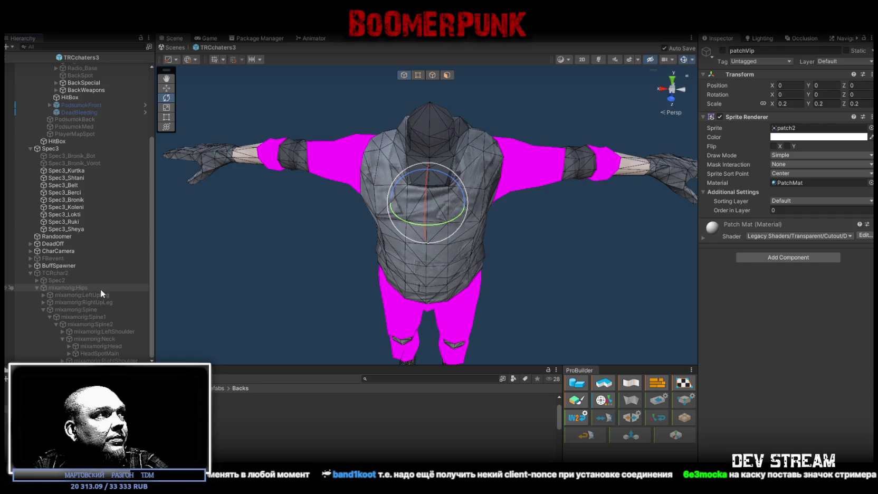
click(61, 331)
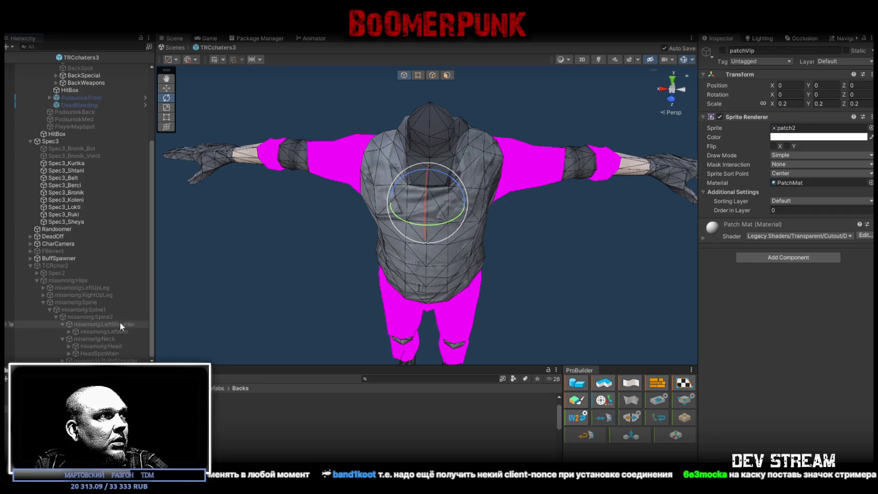
click(68, 331)
click(92, 330)
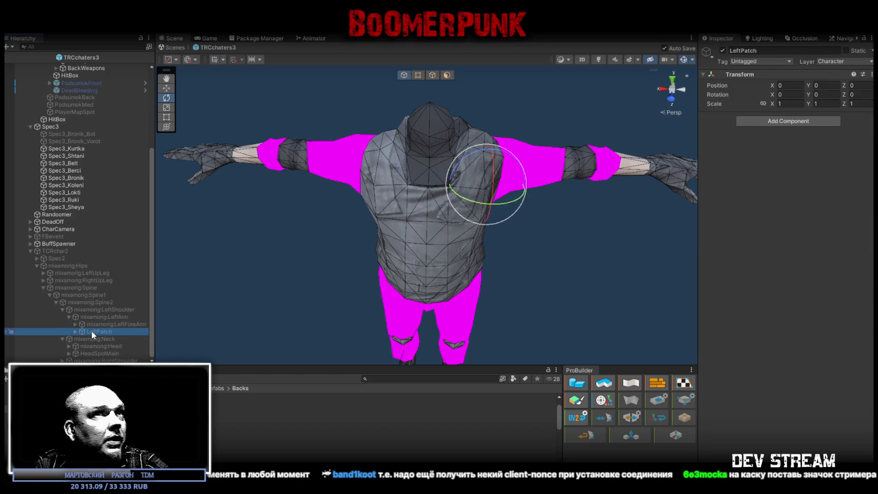
- Reparent LeftPatch under TRCchaters3's mixamorig:LeftArm bone in the Hierarchy
scroll(101, 141, up, 2)
scroll(100, 144, up, 5)
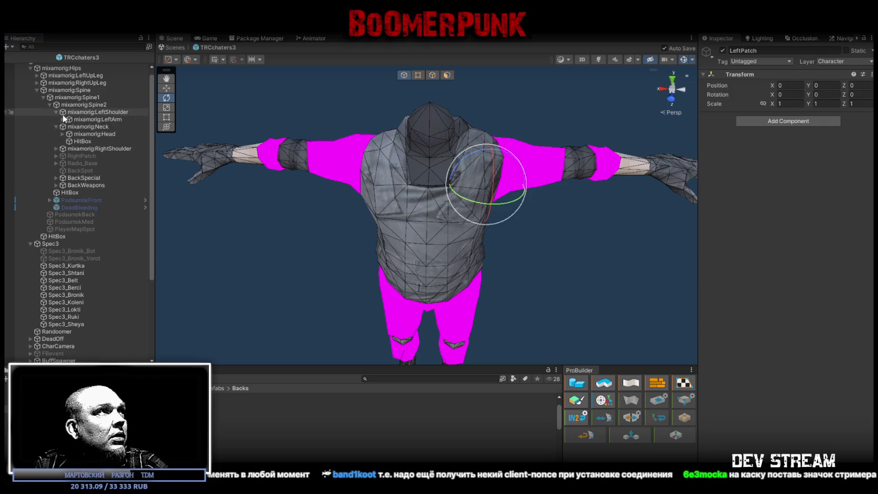
scroll(90, 260, down, 6)
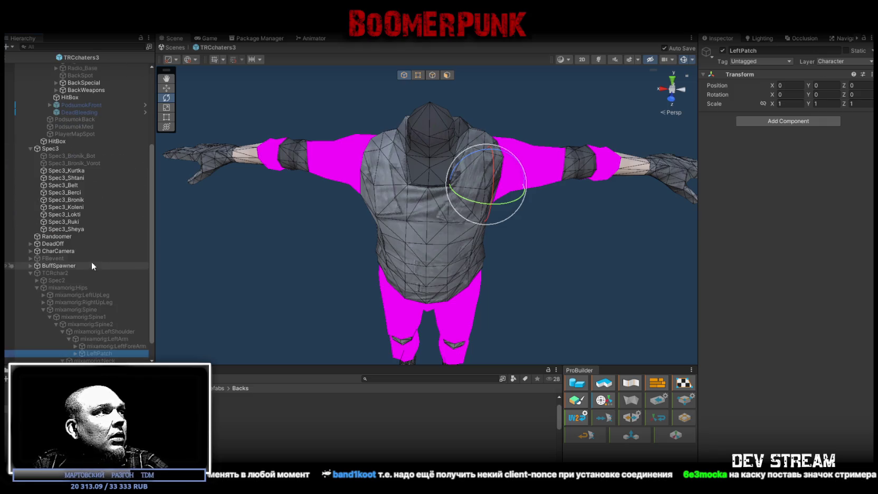
mouse_move(96, 350)
mouse_down()
mouse_move(105, 61)
mouse_move(109, 125)
mouse_up()
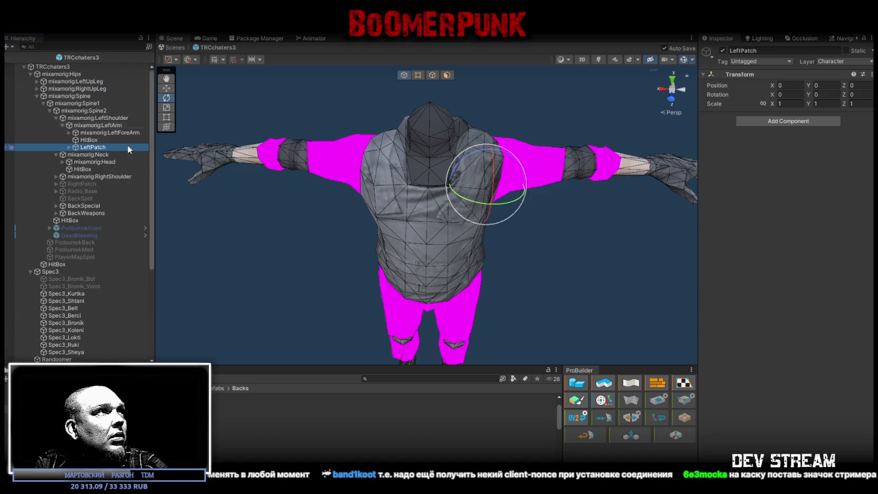
- Set LeftPatch's Position X, Y, Z and Rotation Y to 0
click(791, 86)
text(0.00778)
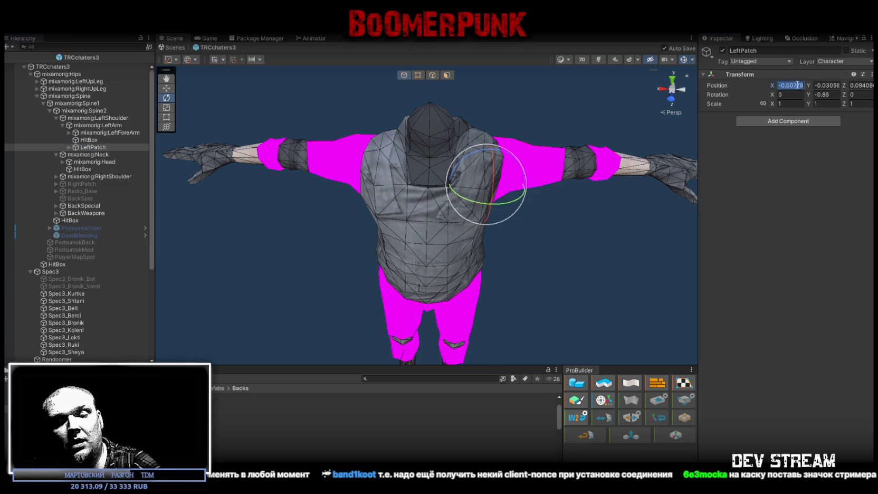
click(826, 86)
text(0)
click(826, 94)
text(0)
click(860, 86)
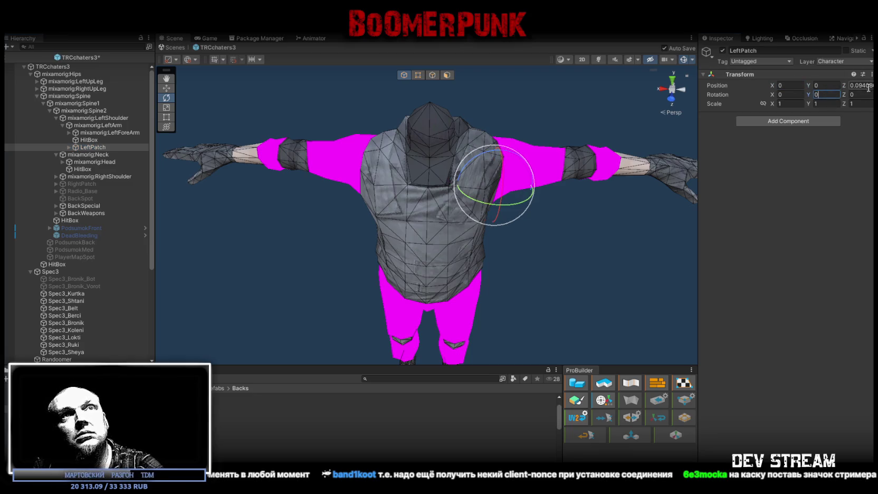
text(0)
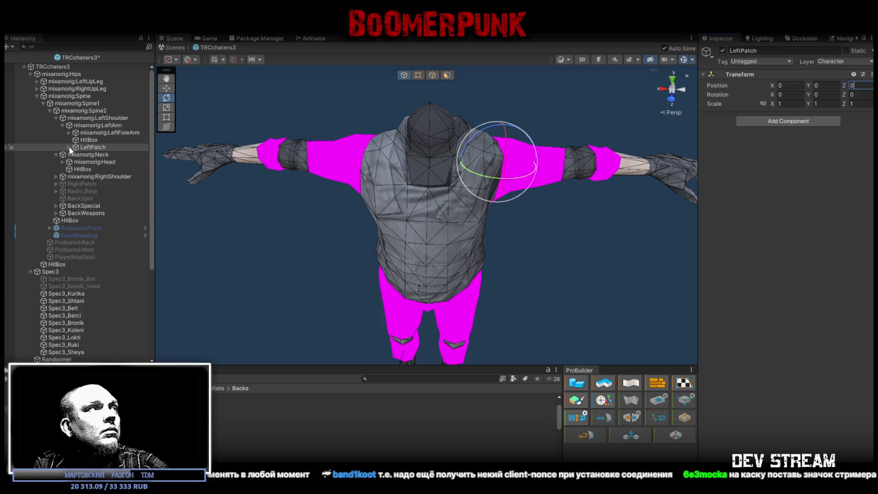
- Expand LeftPatch and select both patchArtist and patchBot
click(69, 146)
click(104, 155)
ctrl+click(98, 161)
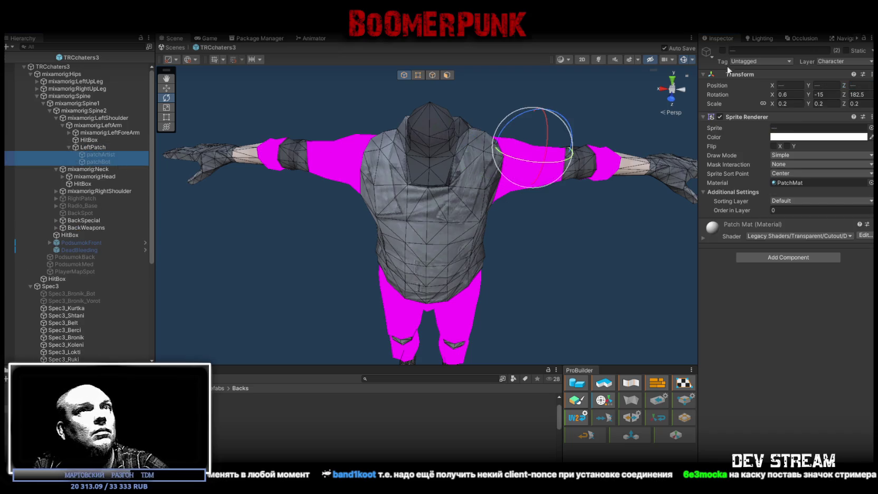
- Frame the patches on the left arm and select patchArtist and patchBot together
scroll(549, 89, up, 3)
drag(549, 89, 505, 100)
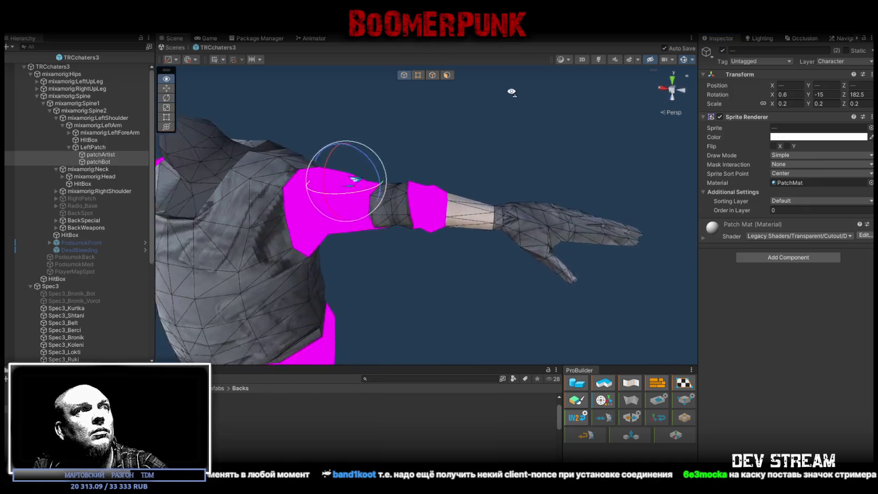
key(f)
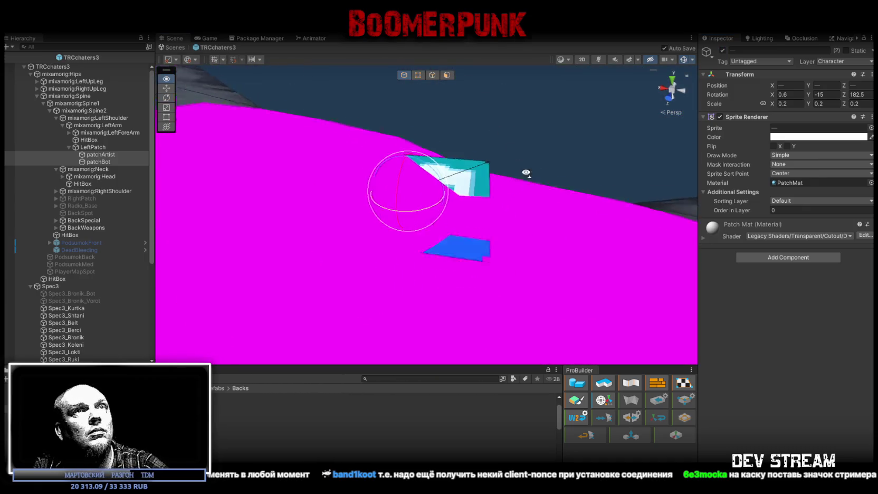
key(w)
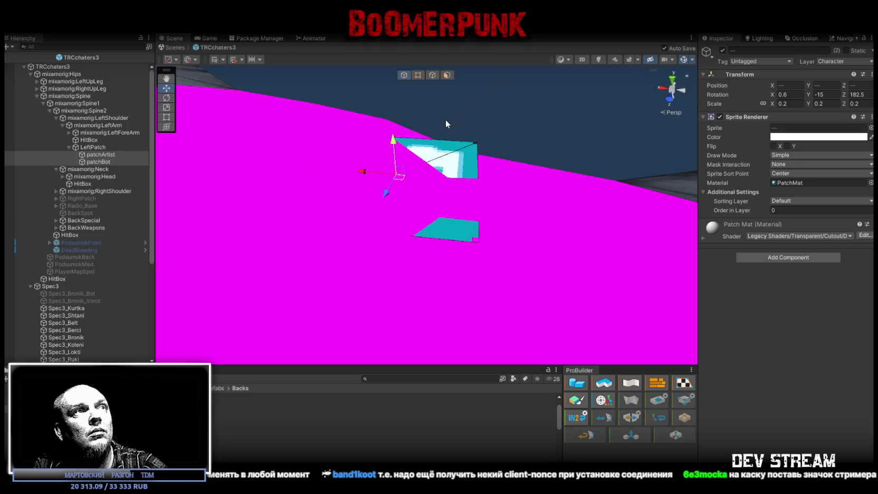
click(101, 154)
click(98, 163)
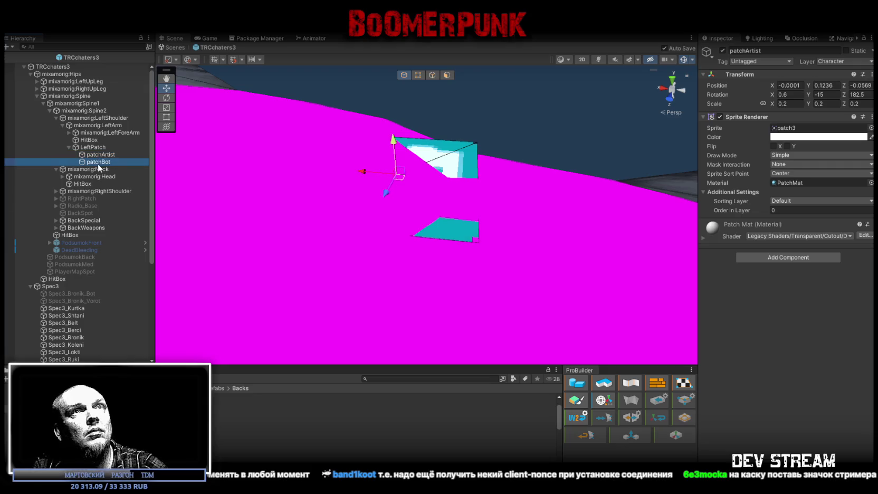
ctrl+click(100, 155)
- Stack both patches and slide them, tilted to the surface, onto the upper left arm
mouse_move(395, 139)
mouse_down()
mouse_move(393, 113)
mouse_move(423, 130)
mouse_up()
key(e)
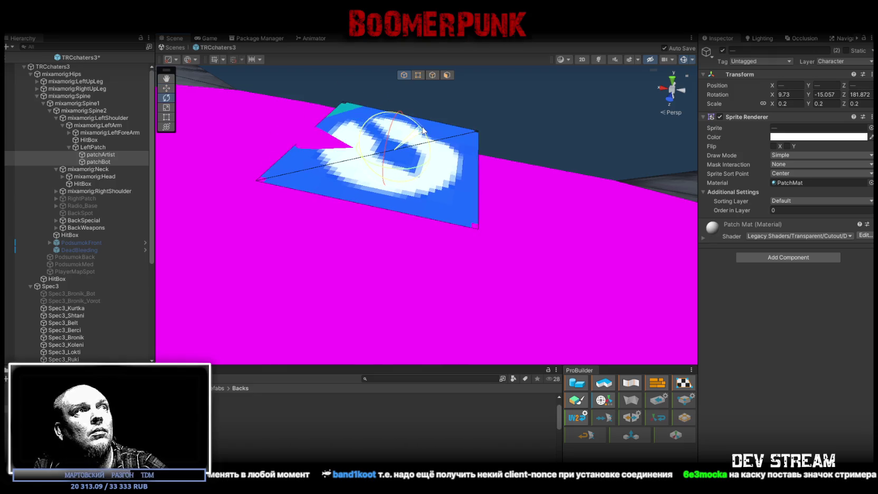
key(w)
drag(365, 147, 384, 153)
- Deactivate LeftPatch together with its patchArtist and patchBot sprites
scroll(380, 158, down, 5)
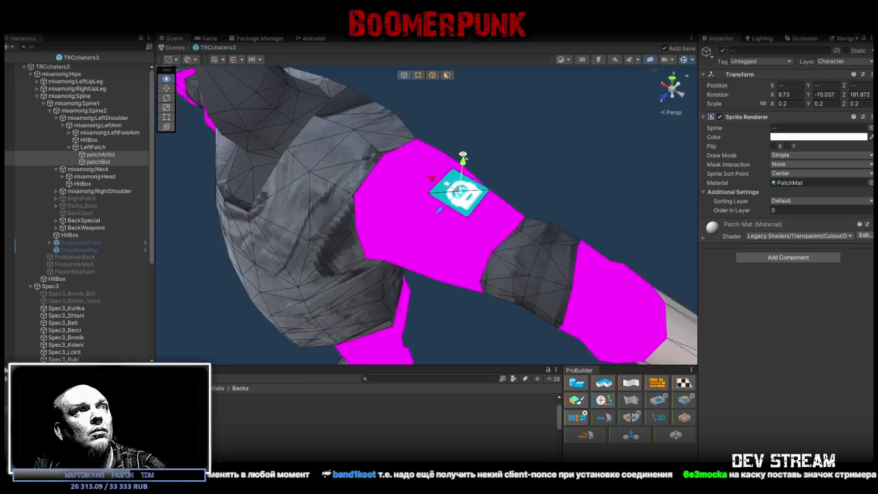
ctrl+click(92, 147)
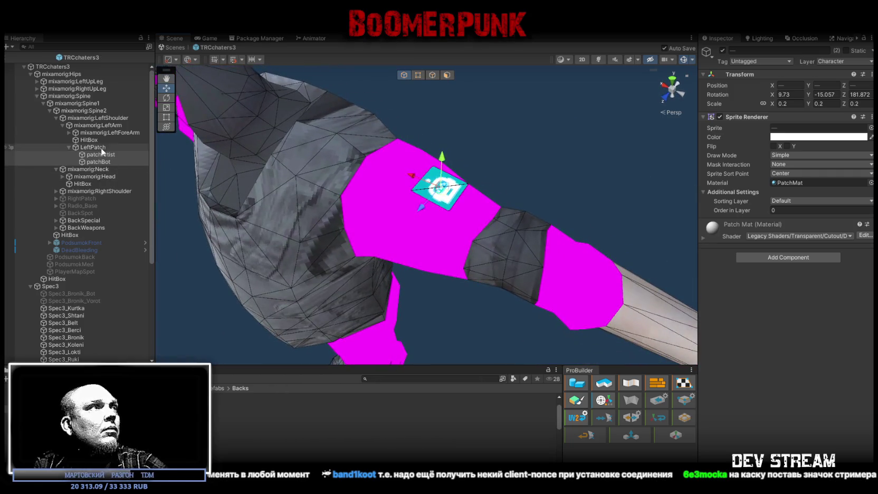
click(722, 50)
- Expand TCRchar2's mixamorig:Head and select it to inspect its Rigidbody, Box Collider and Configurable Joint
scroll(37, 311, down, 6)
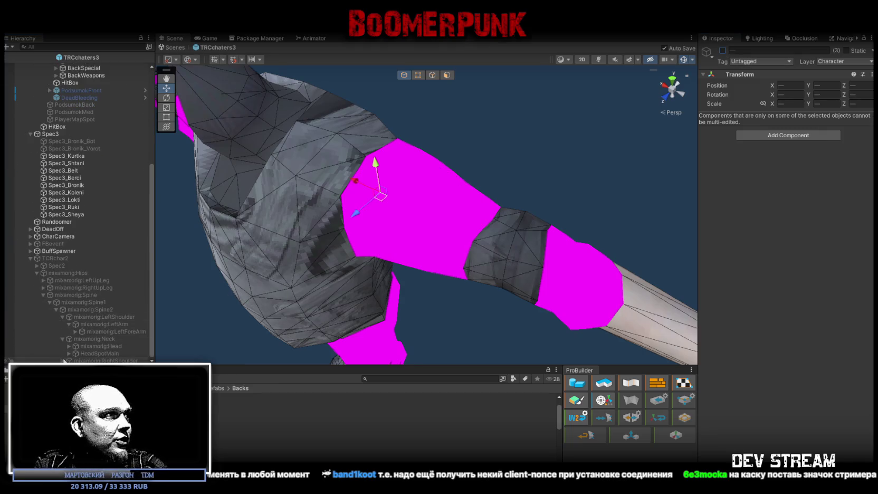
scroll(105, 327, down, 1)
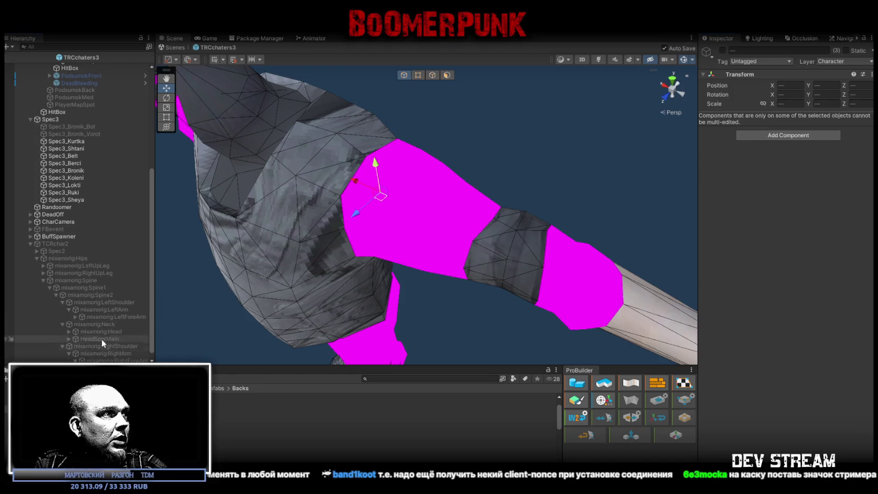
scroll(98, 343, down, 1)
scroll(116, 100, up, 10)
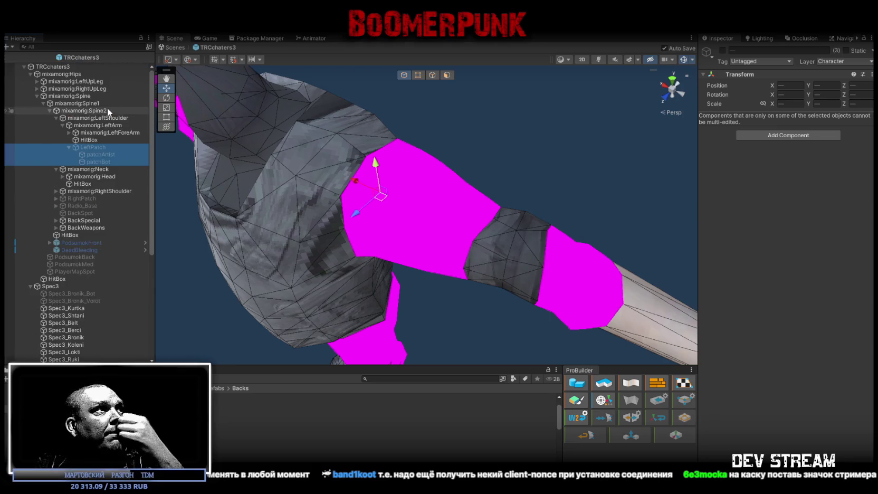
scroll(105, 149, down, 8)
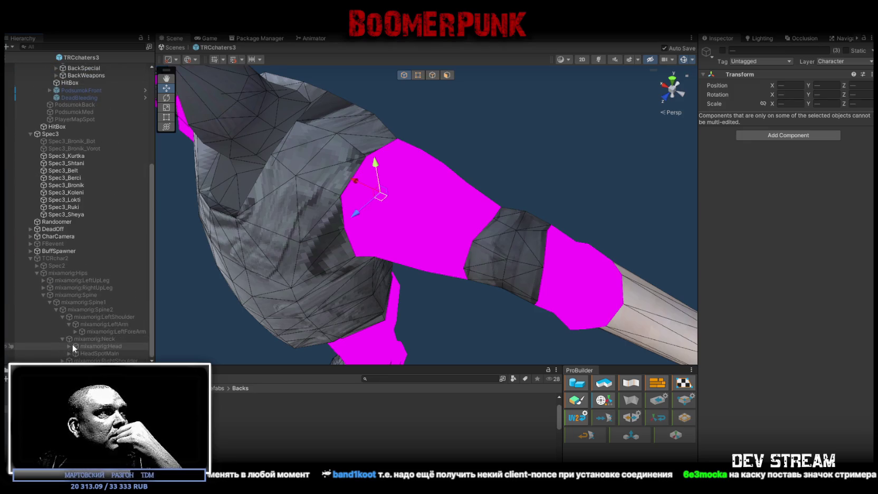
click(68, 346)
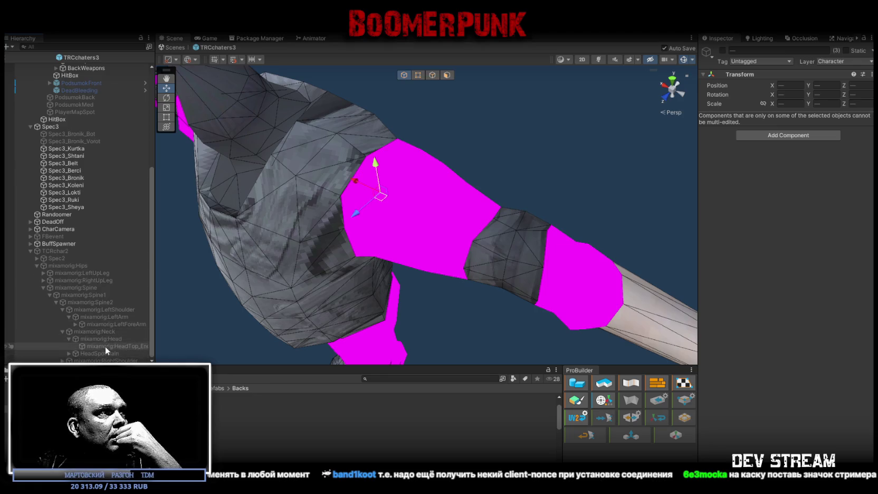
click(104, 352)
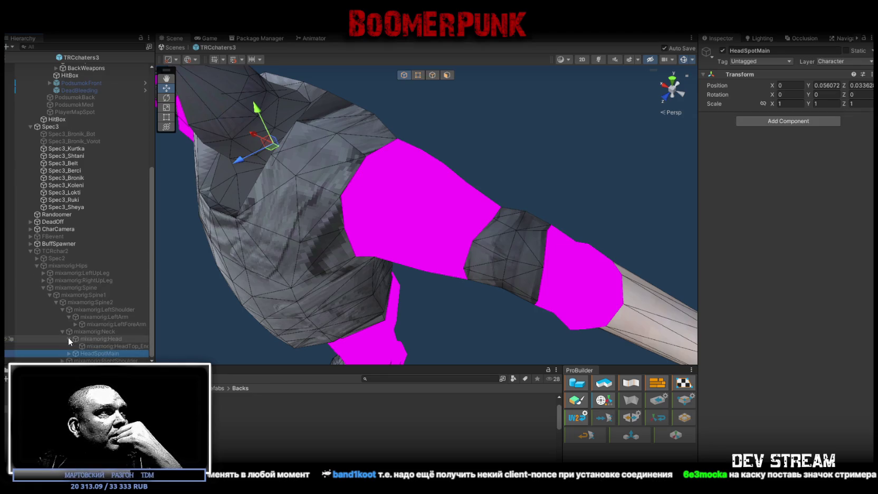
click(68, 339)
key(Up)
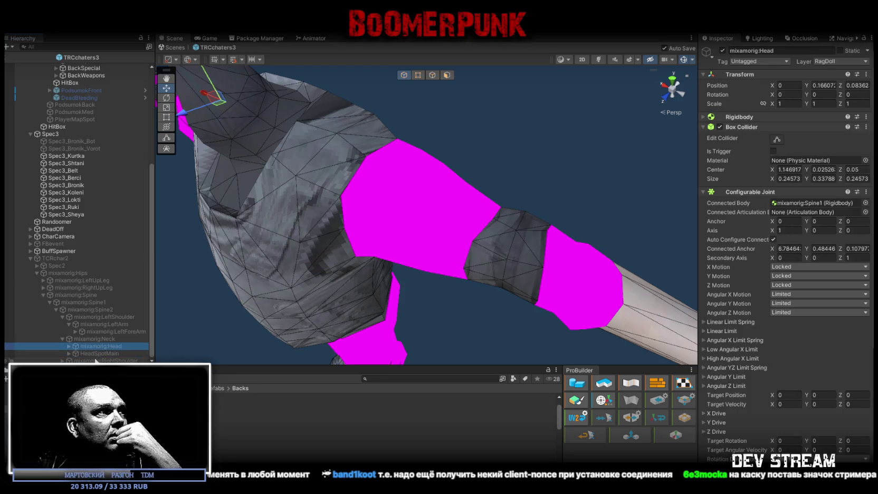